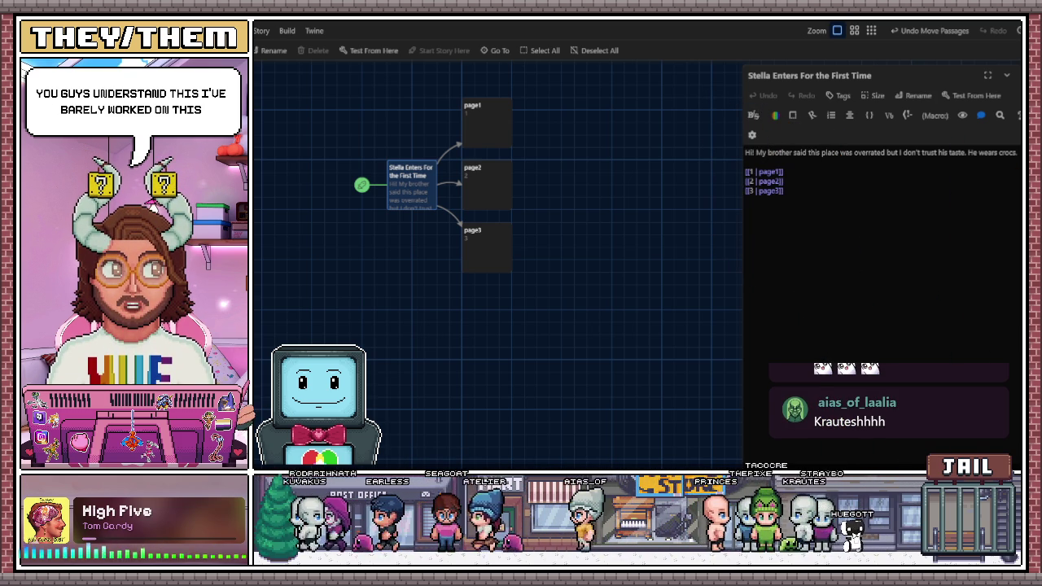
- Move the Stella Enters For the First Time passage slightly up and left on the map
scroll(418, 268, "left", 2)
mouse_move(491, 221)
left_mouse_down()
mouse_move(464, 212)
mouse_move(359, 236)
mouse_move(419, 109)
mouse_move(402, 344)
mouse_move(705, 208)
mouse_move(342, 194)
mouse_move(487, 233)
left_mouse_up()
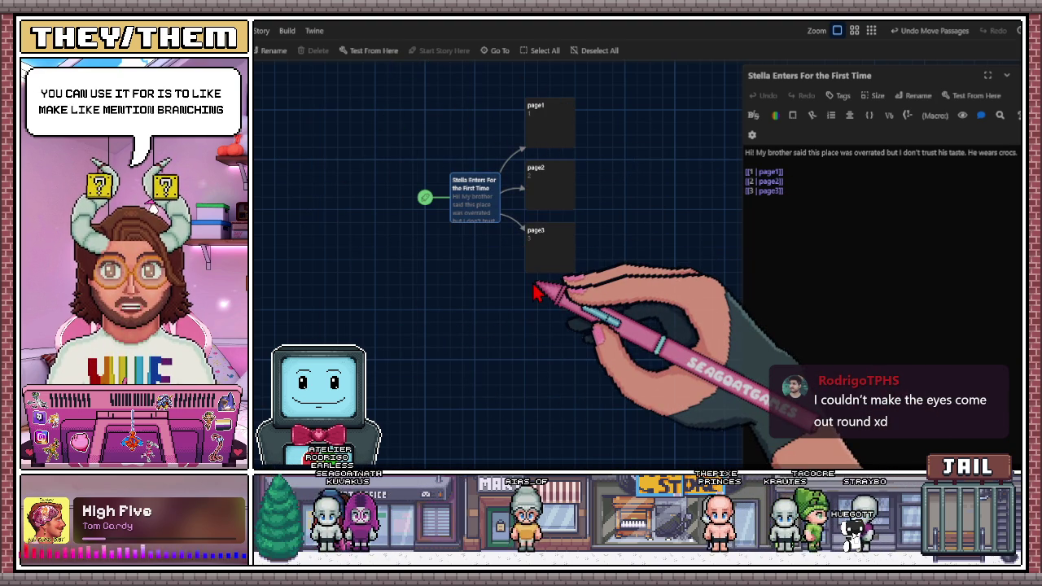
mouse_move(480, 220)
left_mouse_down()
mouse_move(475, 189)
mouse_move(461, 195)
mouse_move(487, 198)
mouse_move(476, 198)
left_mouse_up()
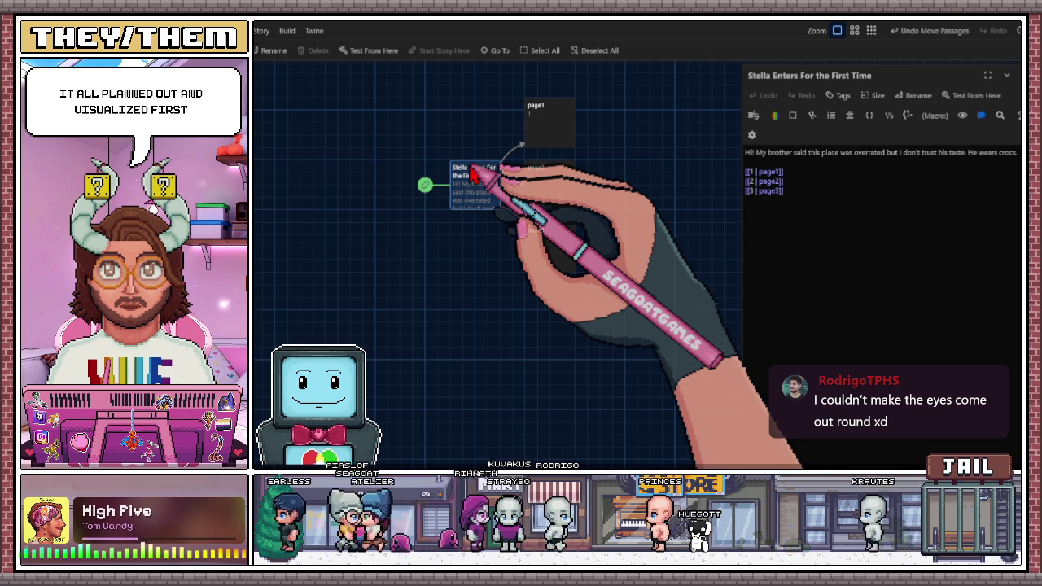
left_click_drag(482, 195, 469, 196)
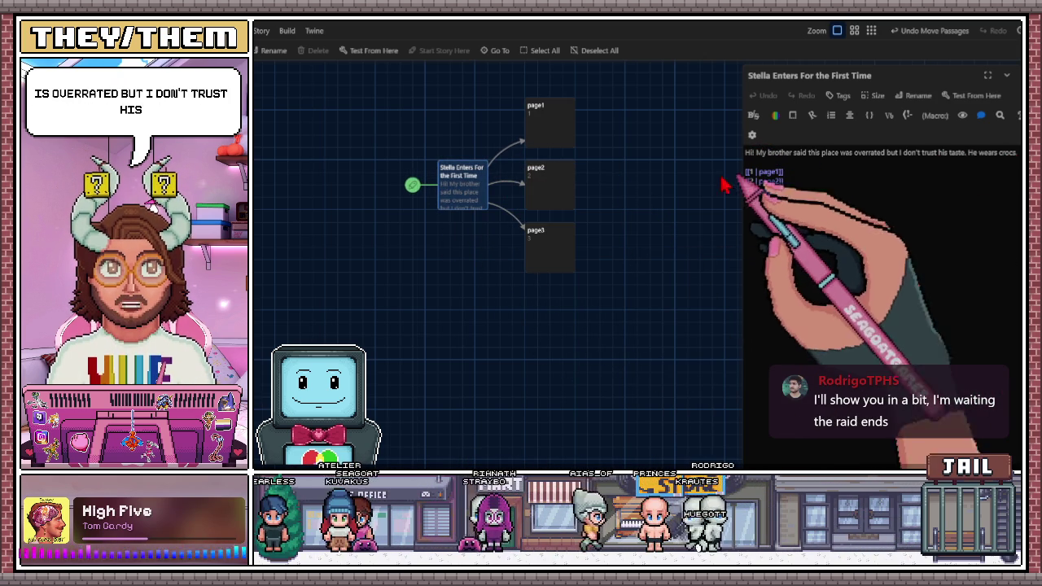
- Insert a flat magenta background hook into the Stella passage
left_click(776, 116)
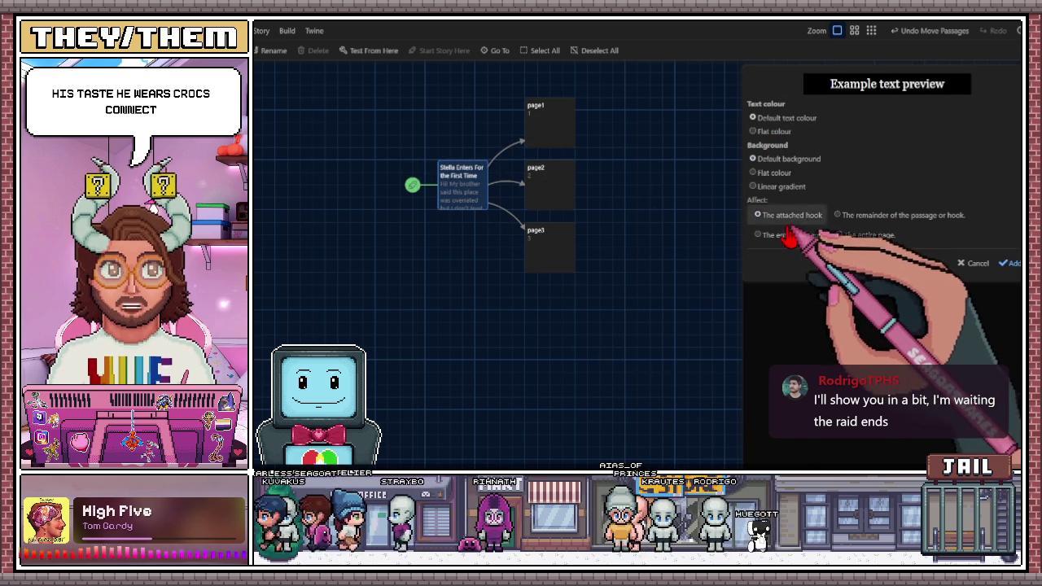
left_click(777, 174)
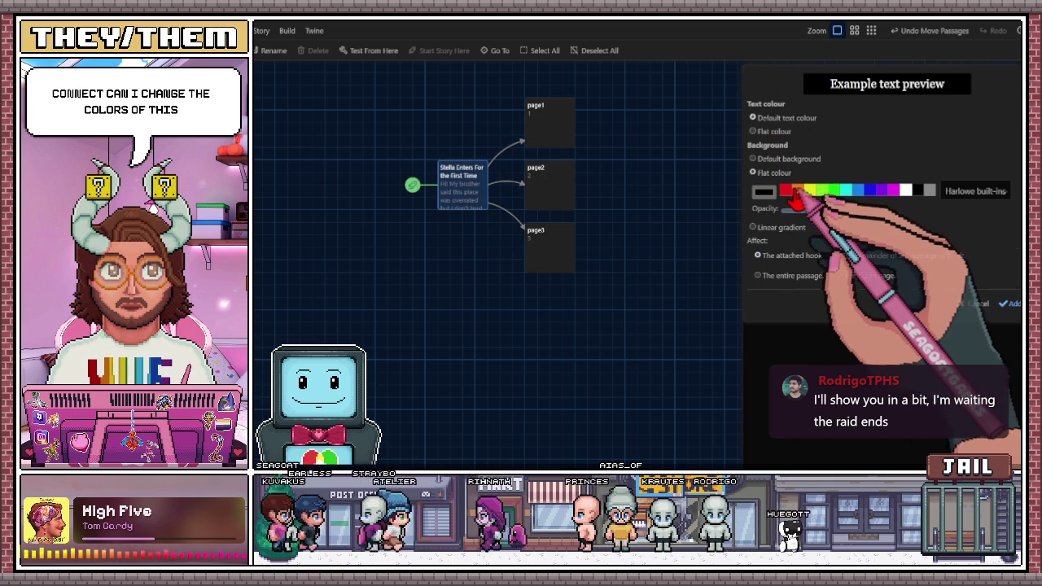
left_click(894, 194)
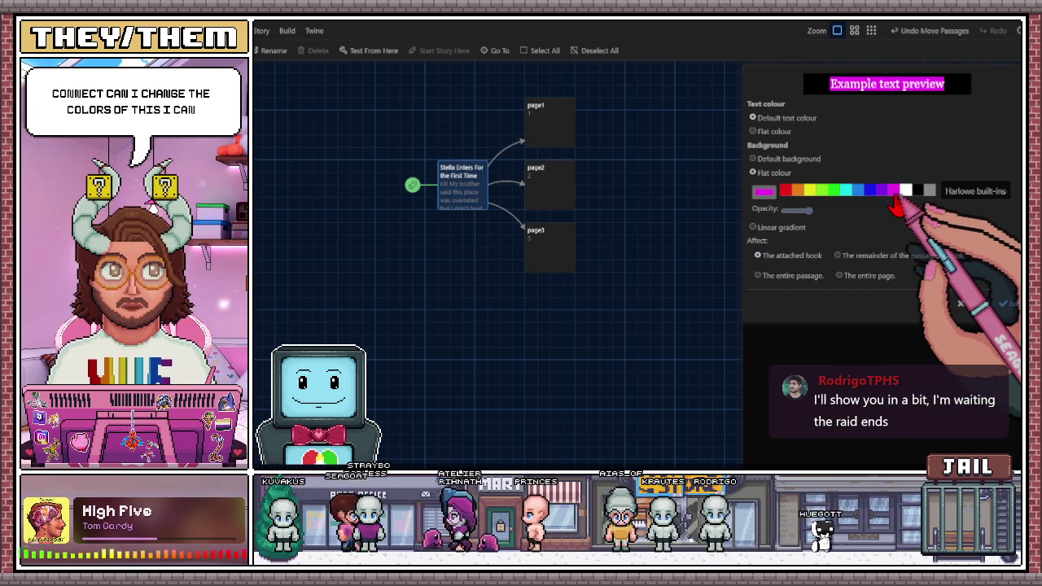
left_click(470, 194)
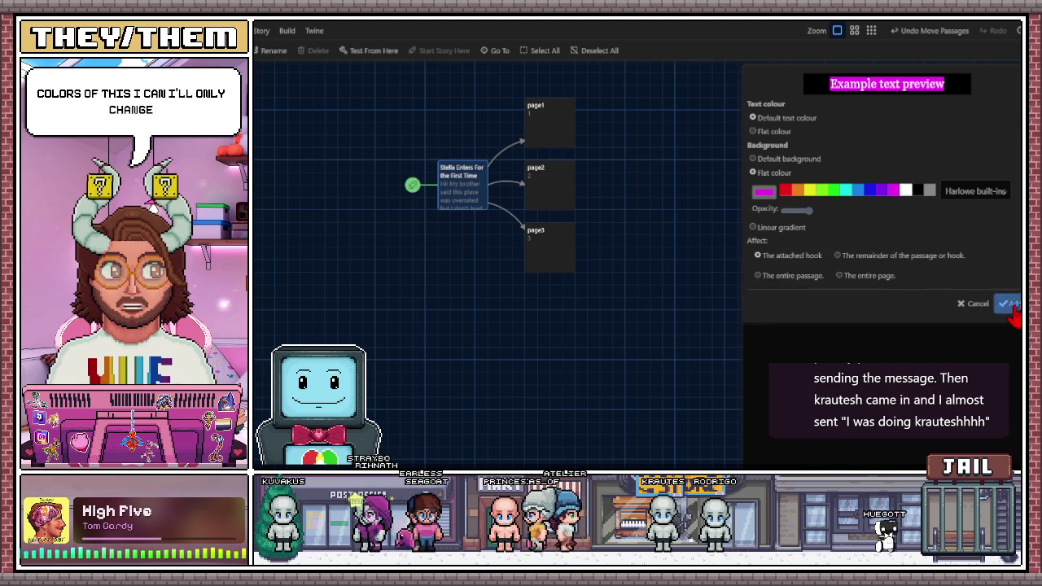
left_click(1009, 305)
- Move the Stella passage back beside its links and delete the magenta hook line
mouse_move(456, 193)
left_mouse_down()
mouse_move(458, 159)
mouse_move(459, 173)
left_mouse_up()
left_click(628, 305)
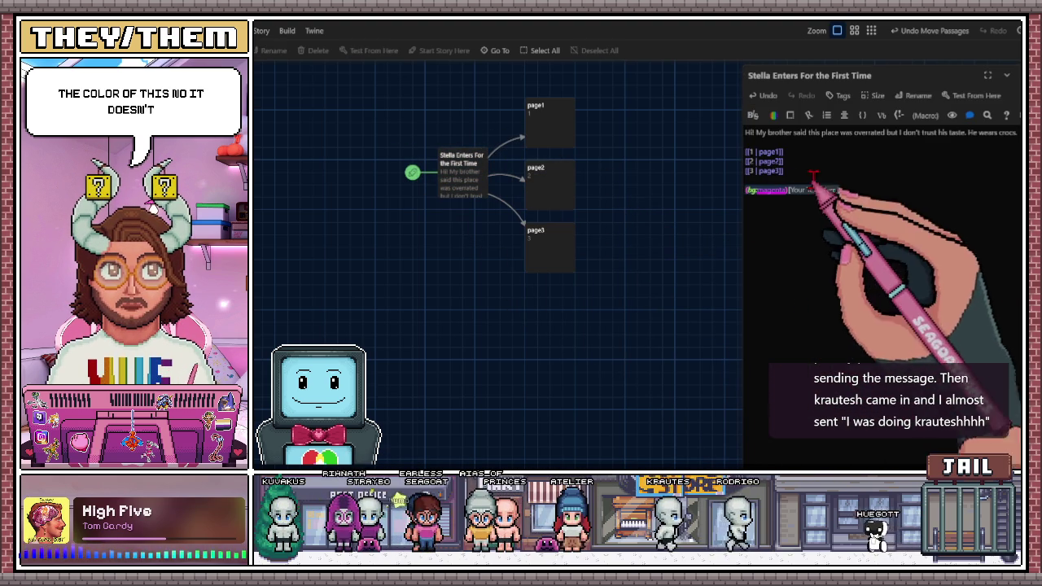
mouse_move(457, 198)
left_mouse_down()
mouse_move(480, 156)
mouse_move(444, 208)
left_mouse_up()
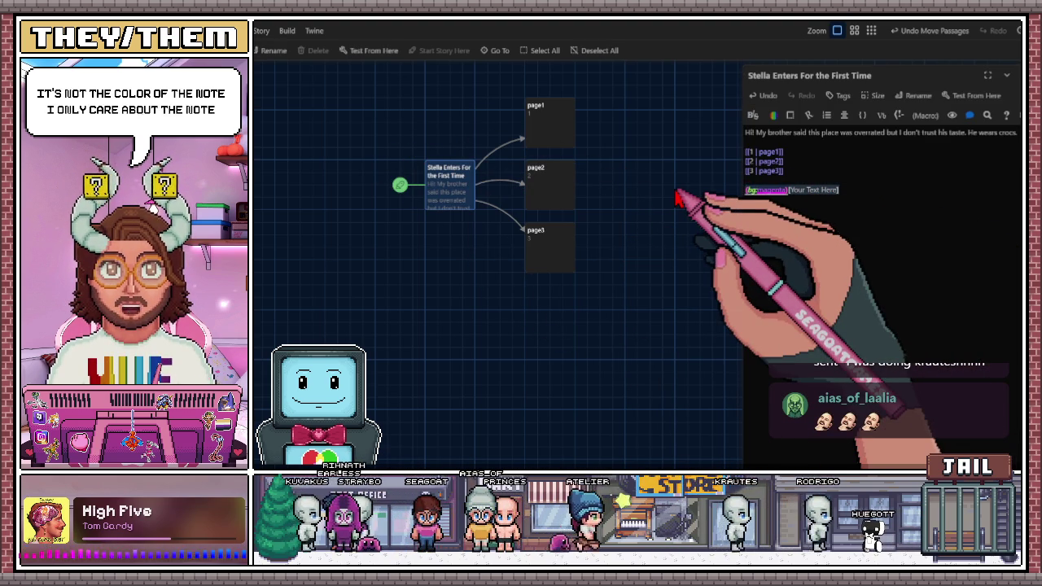
key("BackSpace")
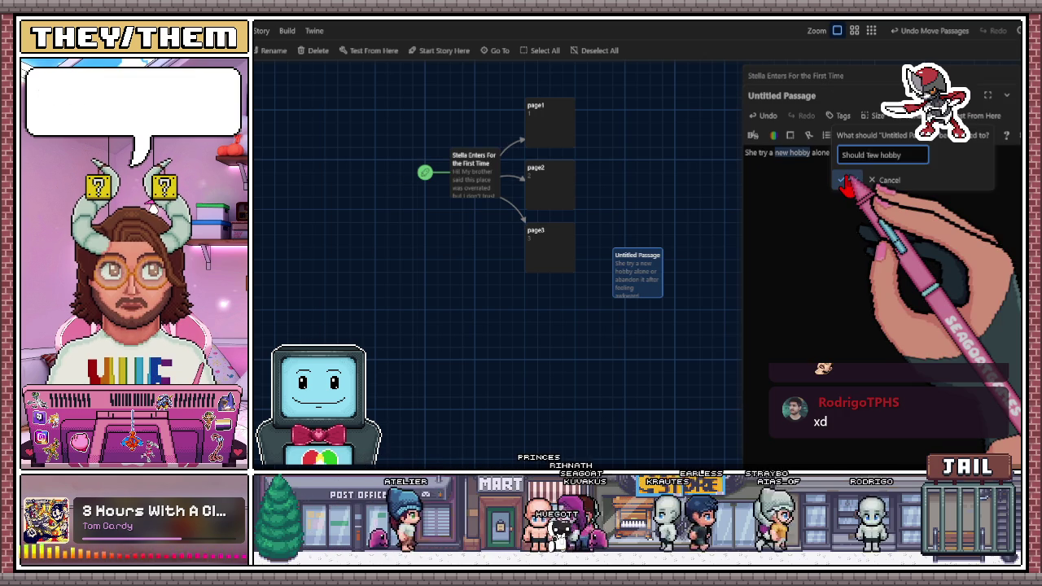
- Rename the hobby passage to 'New hobby' and place it beside page1
key("ctrl+a")
type("New hobby")
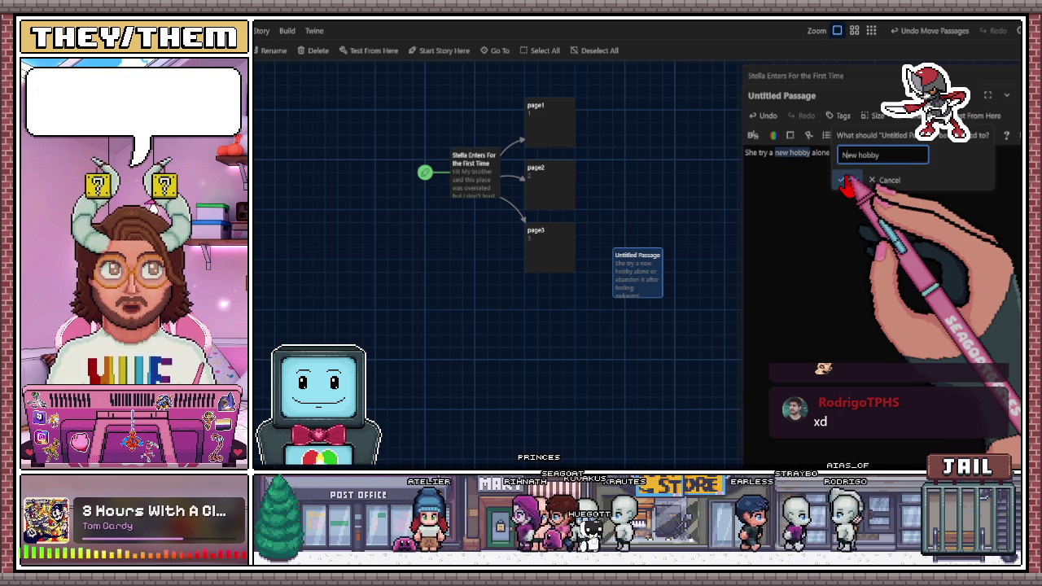
left_click(847, 181)
left_click_drag(651, 277, 639, 154)
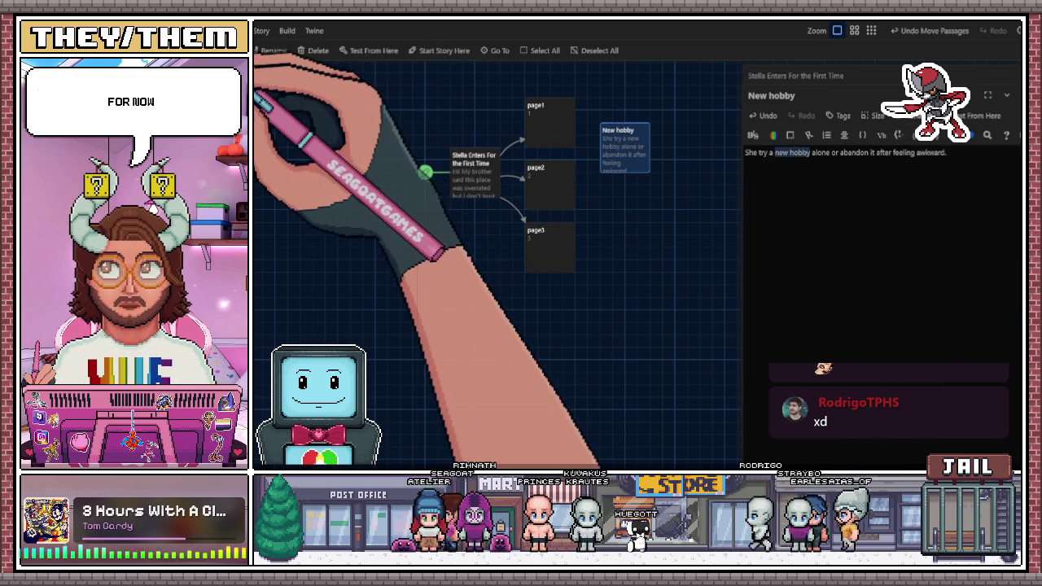
- Add a new blank passage and place it beside page3
left_click(256, 50)
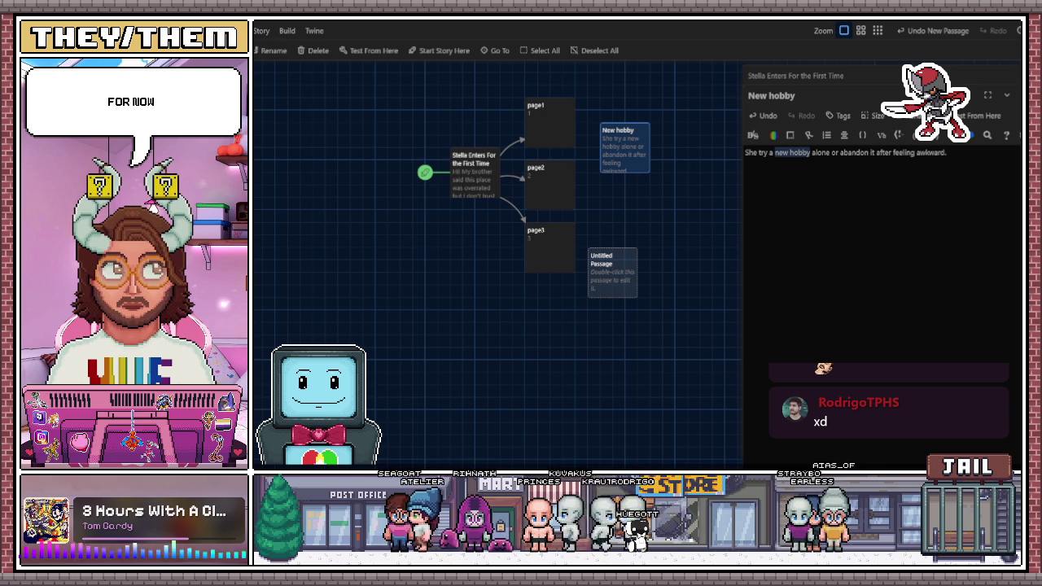
left_click(625, 273)
scroll(627, 275, "down", 1)
left_click_drag(625, 273, 677, 244)
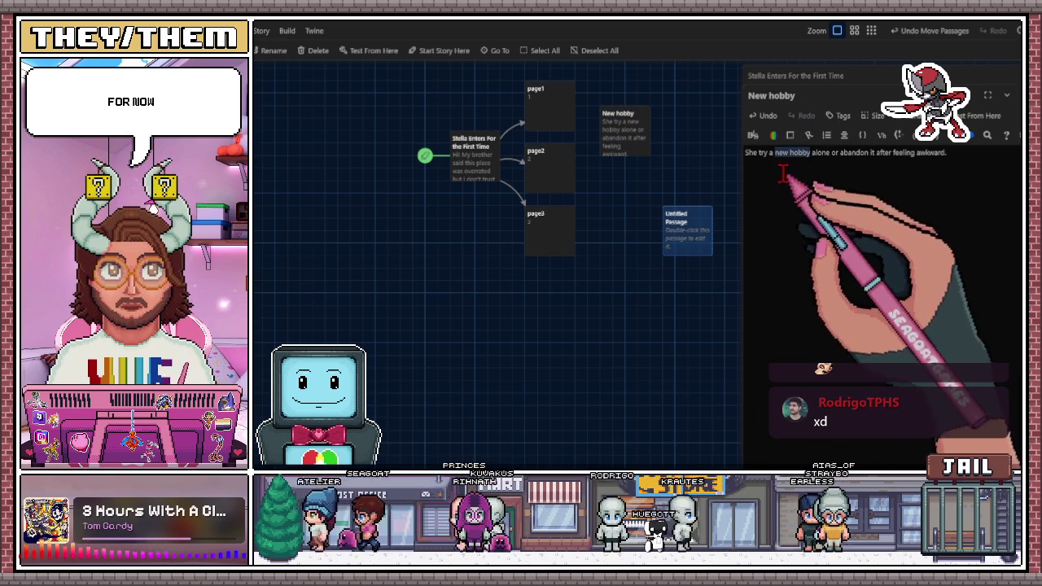
- Fill and title the blank passage 'Admit to her spouse she's unhappy—or keep coasting', beside New hobby
double_click(678, 244)
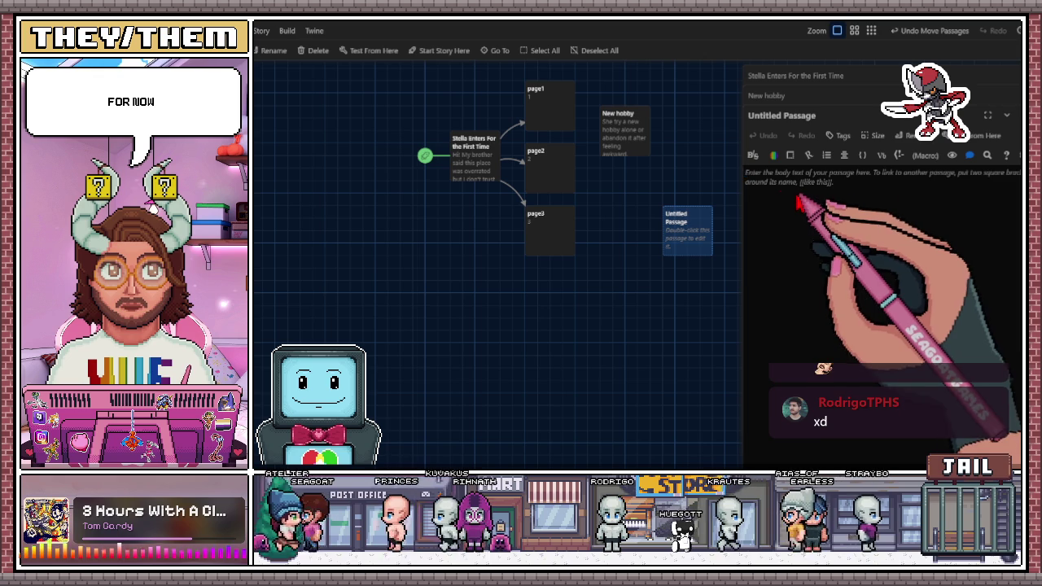
type("Admit to her spouse she's unhappy—or keep coasting")
mouse_move(705, 228)
left_mouse_down()
mouse_move(693, 175)
mouse_move(716, 204)
left_mouse_up()
left_click(907, 136)
key("ctrl+v")
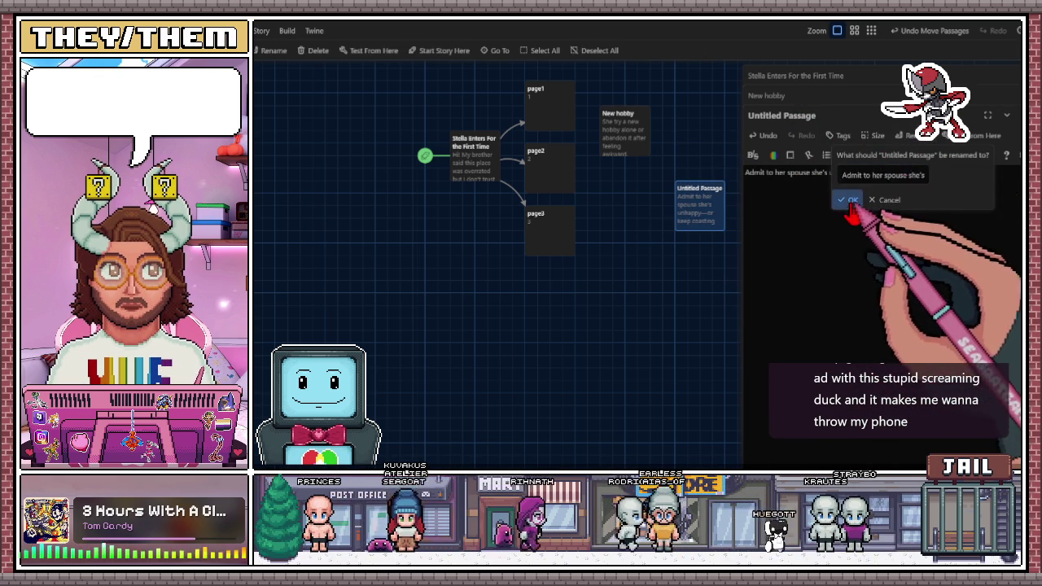
left_click(849, 199)
left_click_drag(698, 213, 687, 139)
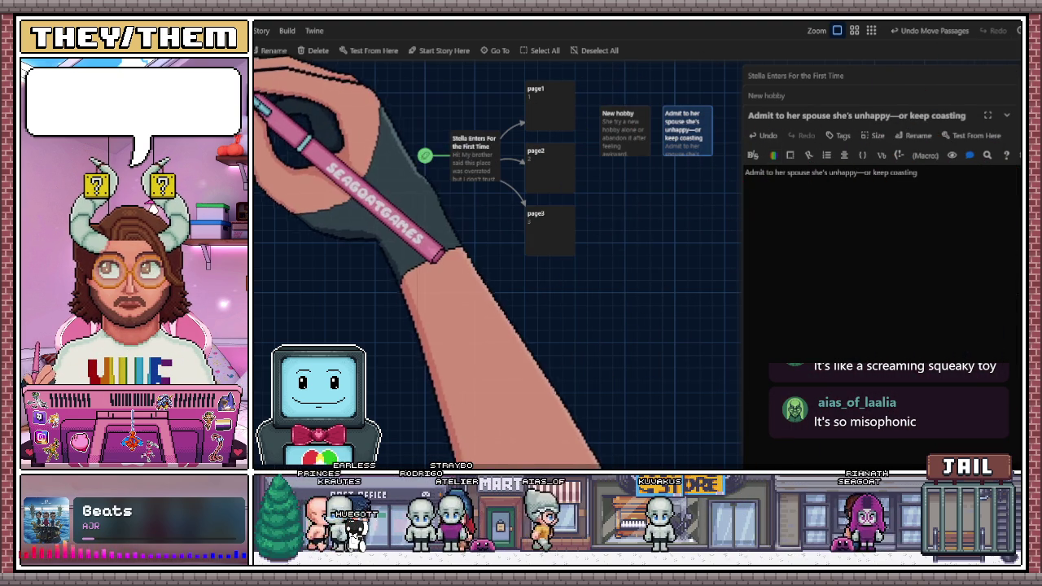
- Create a passage near page3 with body and title 'Reconnect with an old flame or leave the past buried'
left_click(244, 51)
left_click_drag(604, 259, 627, 244)
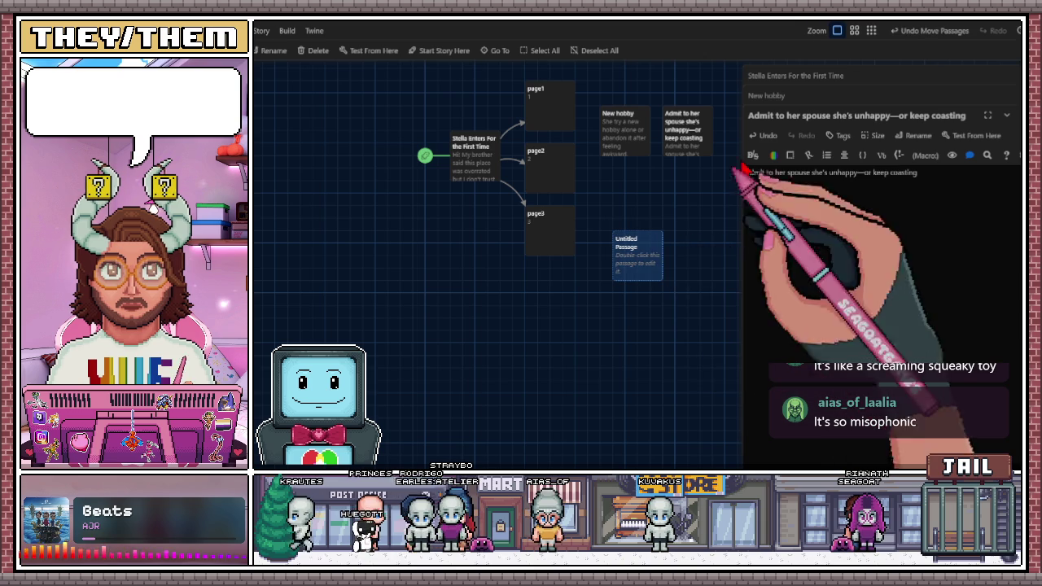
double_click(641, 259)
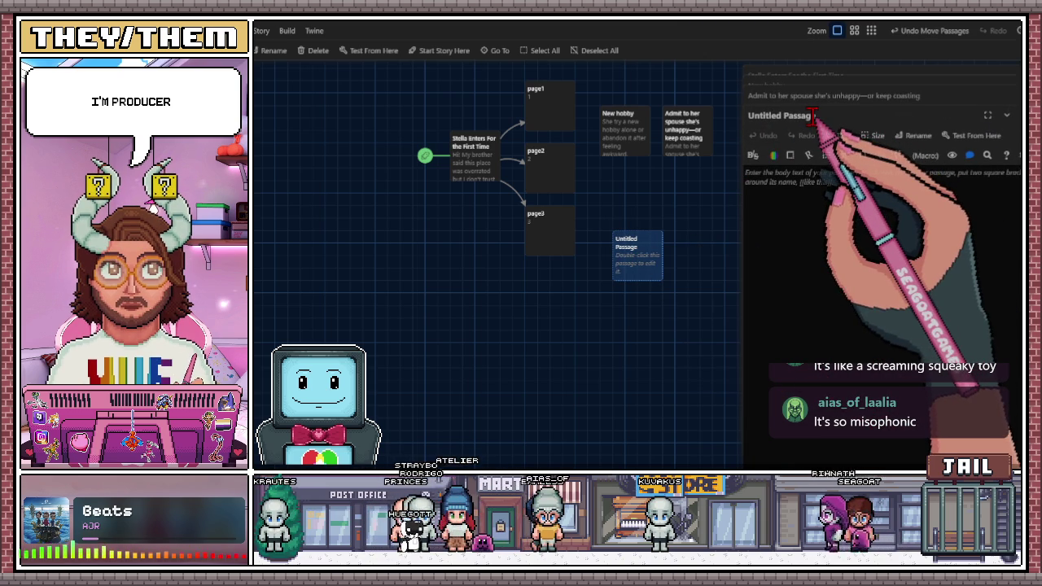
left_click_drag(814, 115, 747, 115)
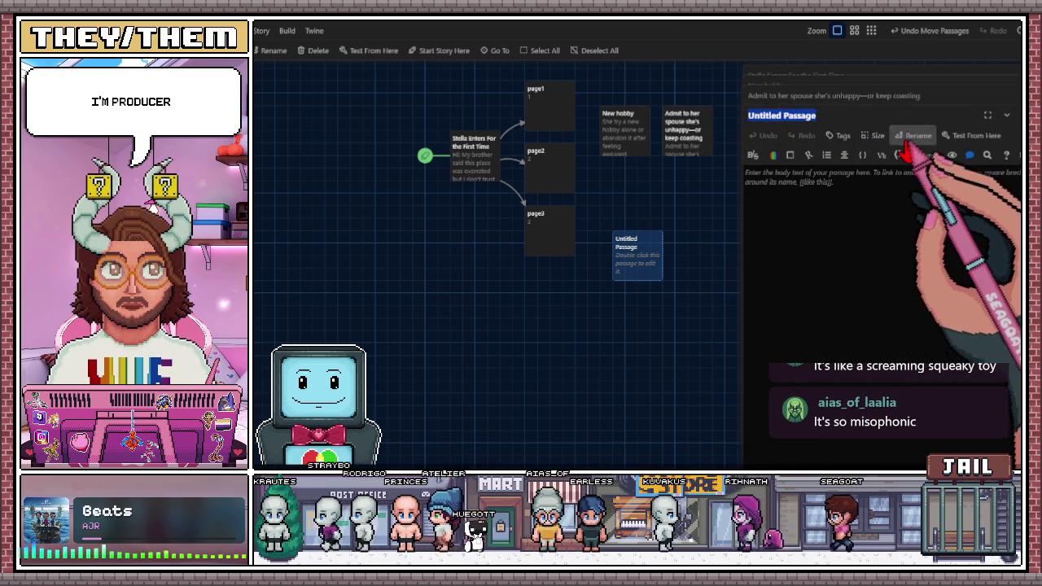
left_click(906, 145)
left_click(798, 204)
type("Reconnect with an old flame or leave the past buried")
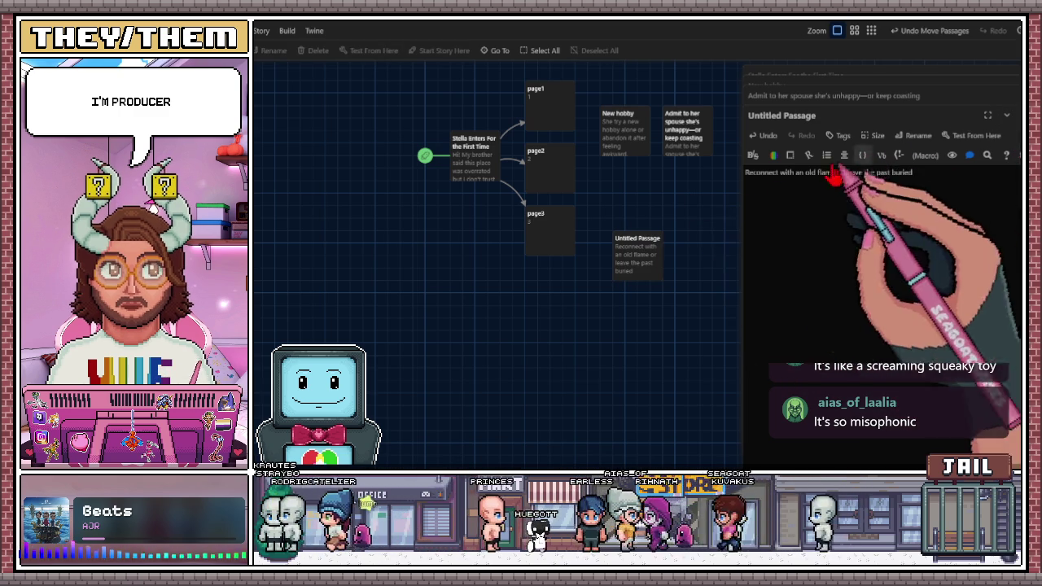
left_click(916, 135)
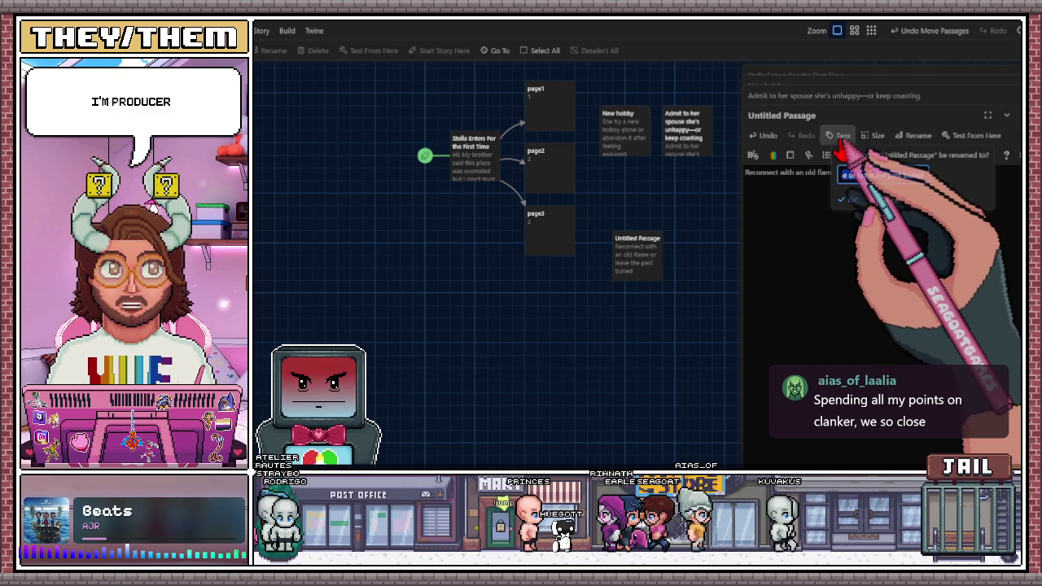
key("ctrl+v")
left_click(847, 200)
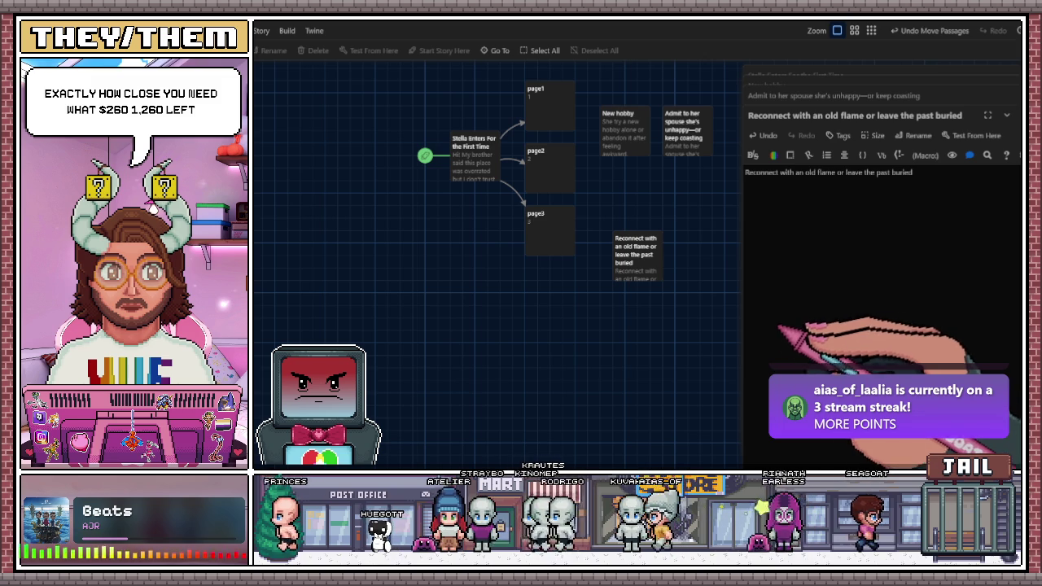
- Close the passage editors and move the old-flame passage up beneath the spouse passage
key("Escape")
key("Escape")
key("Escape")
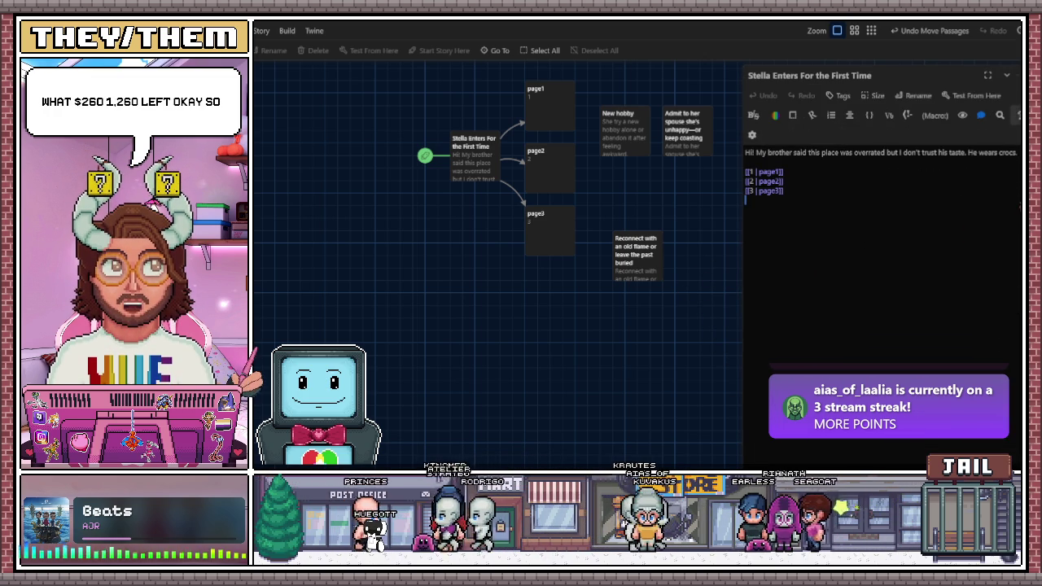
key("Escape")
left_click_drag(651, 262, 705, 202)
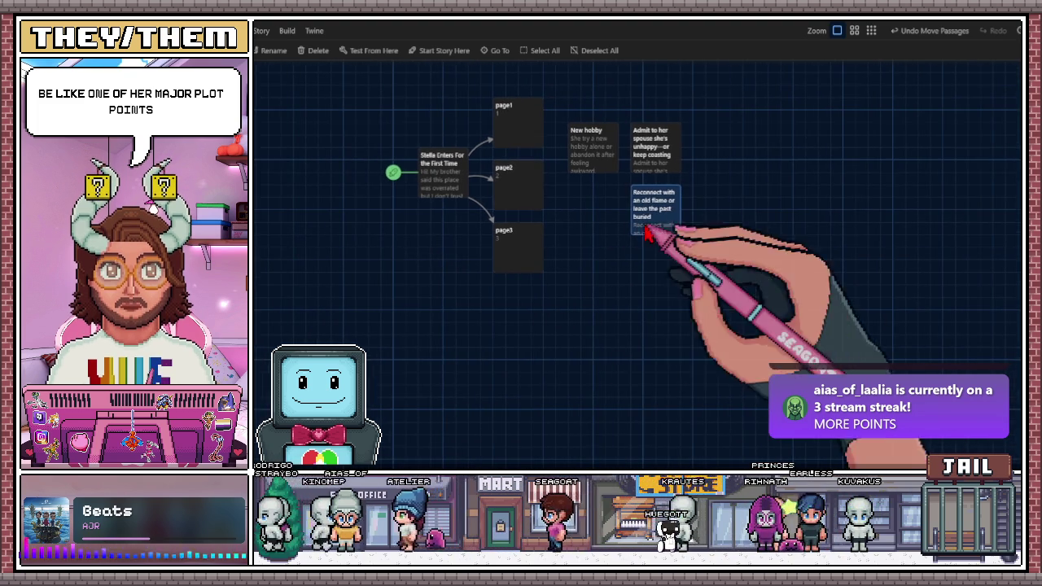
- Move page3, page2 and page1 down-left into a rough column
key("ctrl+z")
mouse_move(517, 261)
left_mouse_down()
mouse_move(499, 366)
mouse_move(478, 357)
left_mouse_up()
left_click_drag(530, 210, 491, 310)
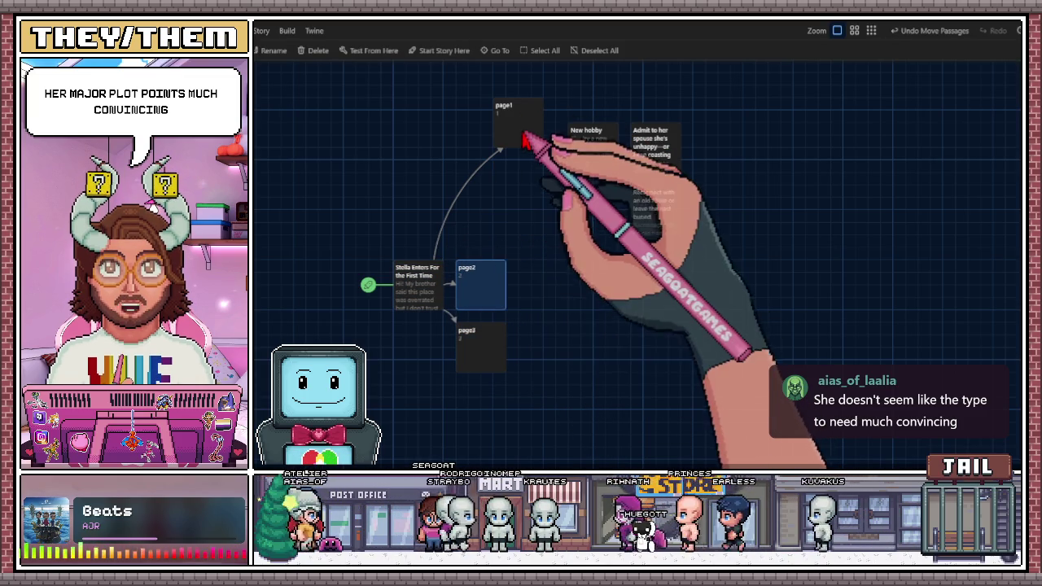
left_click_drag(524, 141, 483, 234)
left_click(565, 274)
- Fine-tune page1, page2 and page3 into an evenly aligned column
scroll(542, 267, "down", 2)
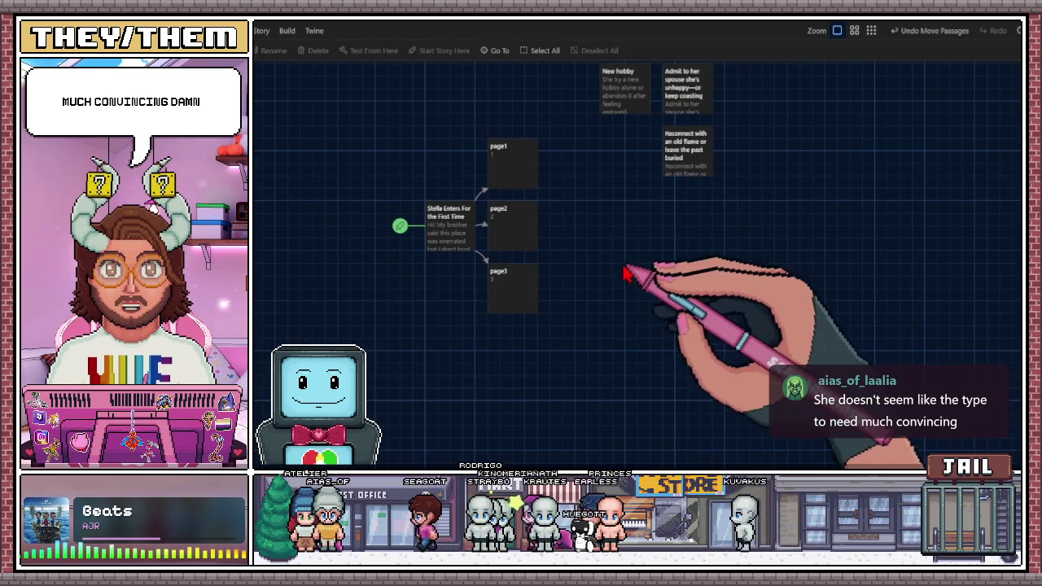
scroll(580, 172, "up", 2)
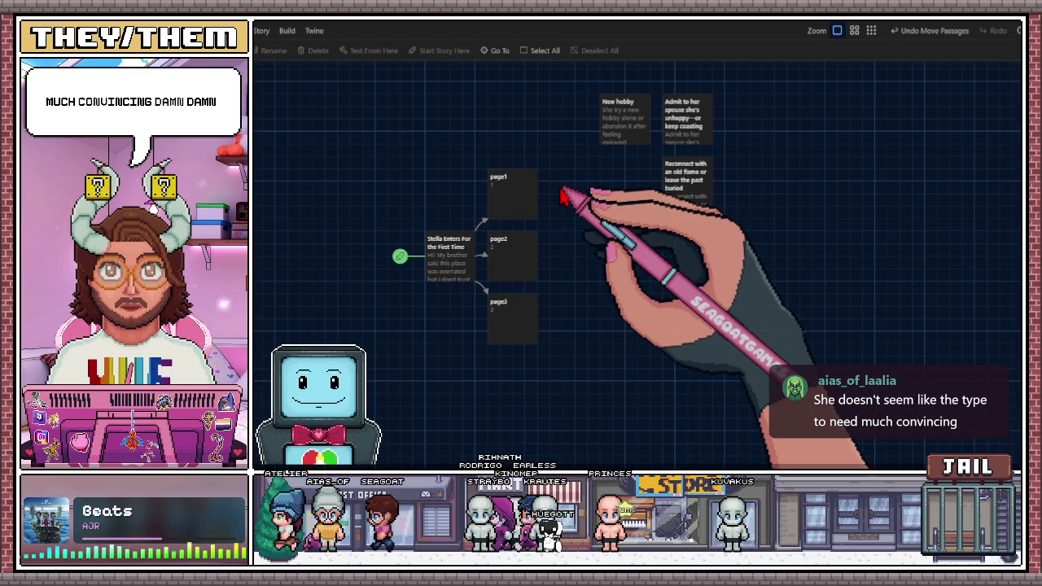
left_click(525, 213)
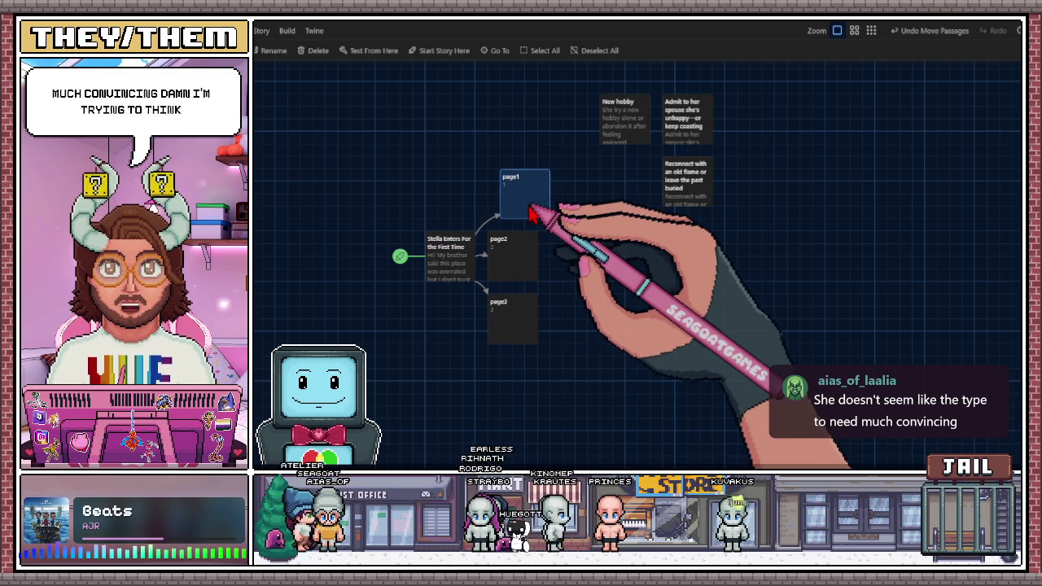
left_click_drag(525, 213, 529, 213)
mouse_move(516, 272)
left_mouse_down()
mouse_move(530, 272)
mouse_move(526, 305)
left_mouse_up()
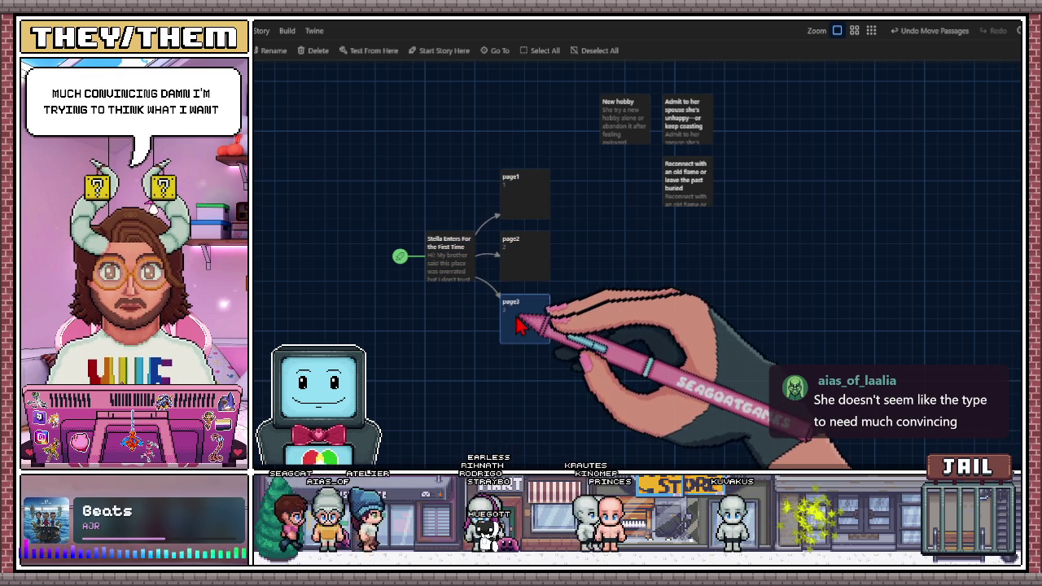
left_click(631, 293)
left_click(454, 244)
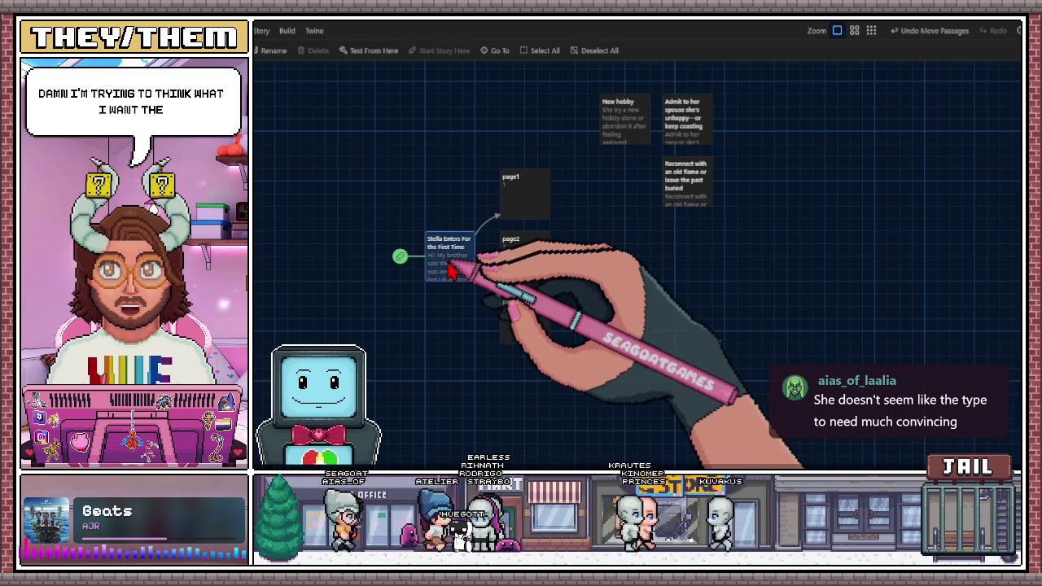
- Open the Stella hub passage for editing and select page1, page2 and page3 on the map
double_click(449, 259)
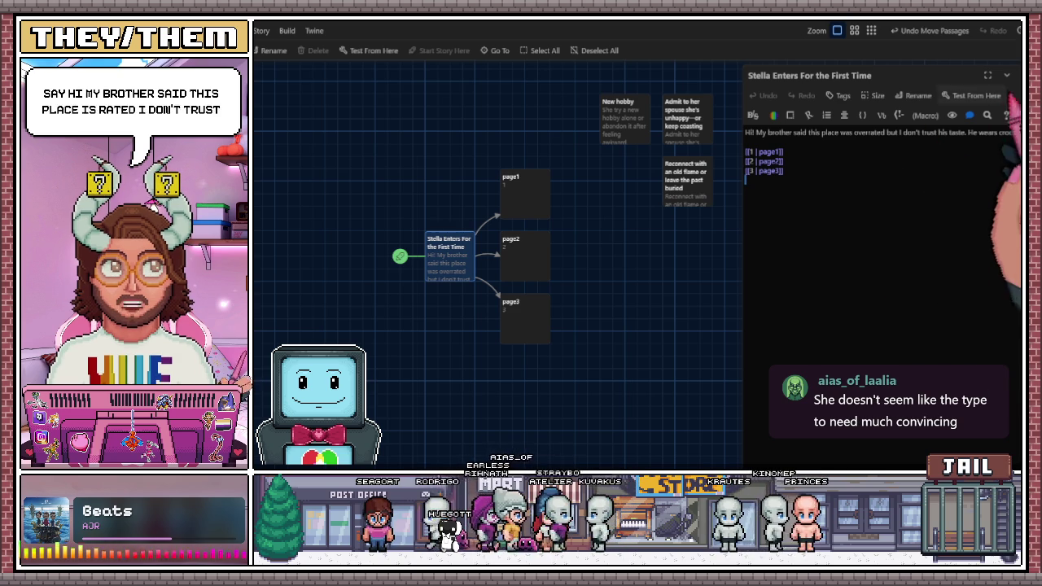
left_click(530, 208)
left_click(534, 270)
left_click(539, 335)
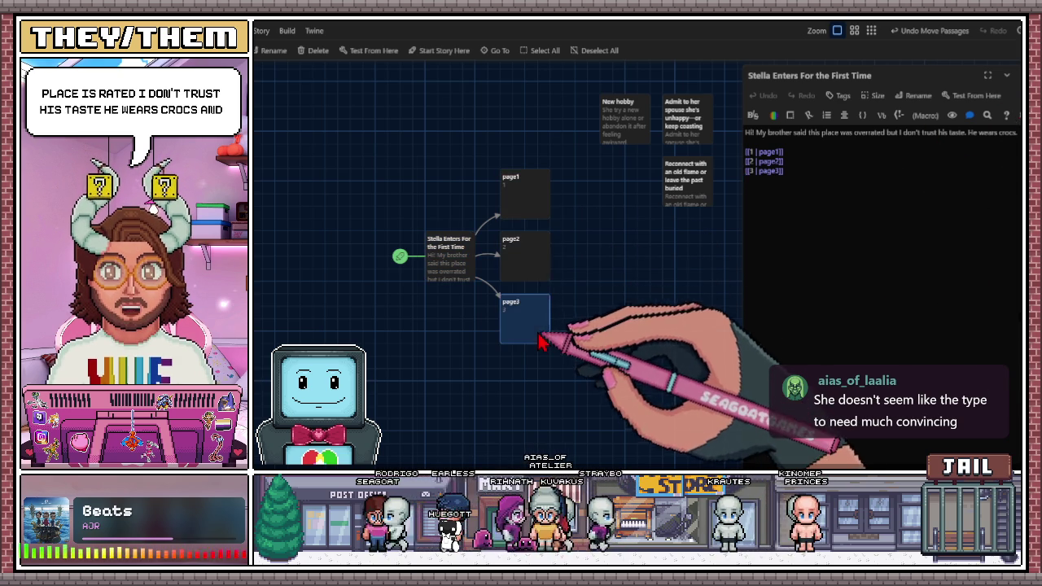
left_click(537, 246)
left_click(533, 210)
left_click(535, 262)
left_click(537, 326)
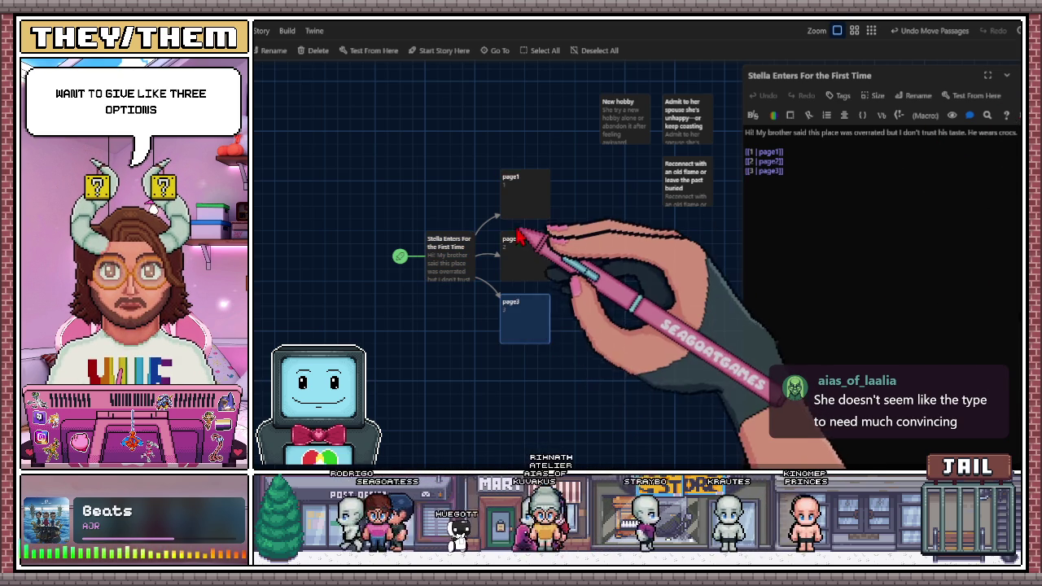
left_click(516, 226)
left_click(516, 213)
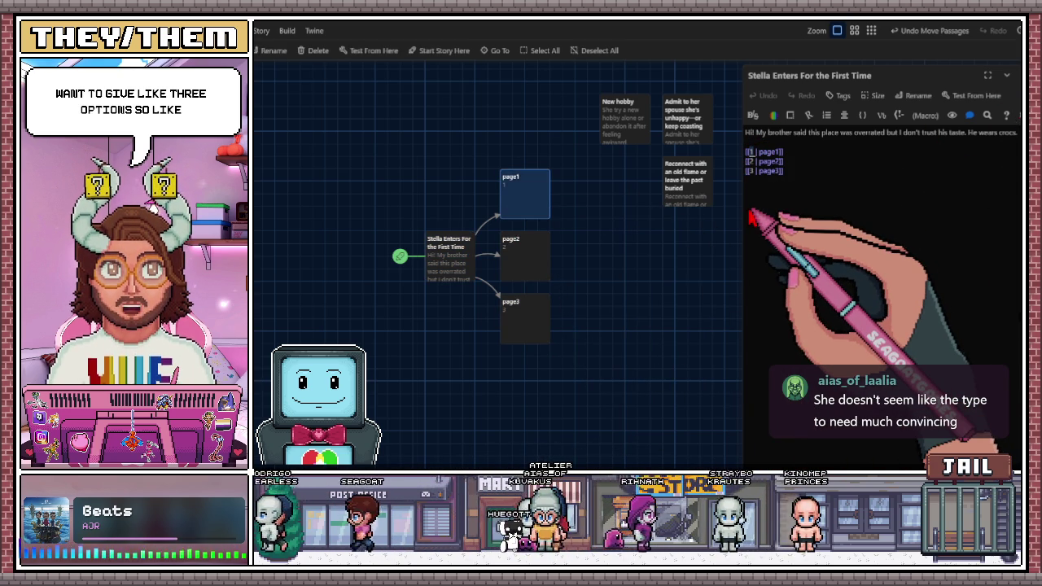
- Retype the second link's label from 2 toward 'Neutral', correcting typos back to 'N'
double_click(750, 161)
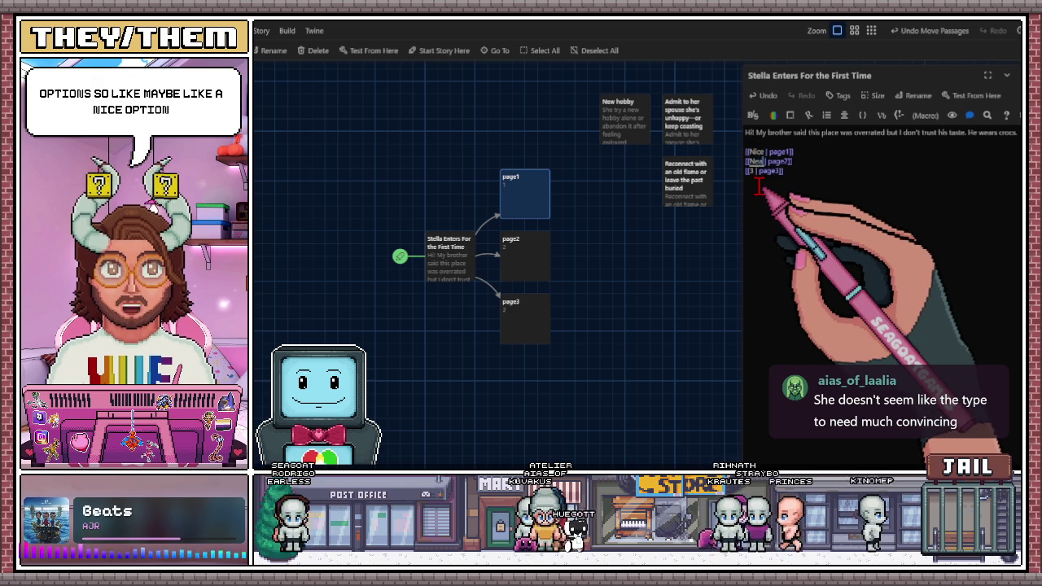
type("utral")
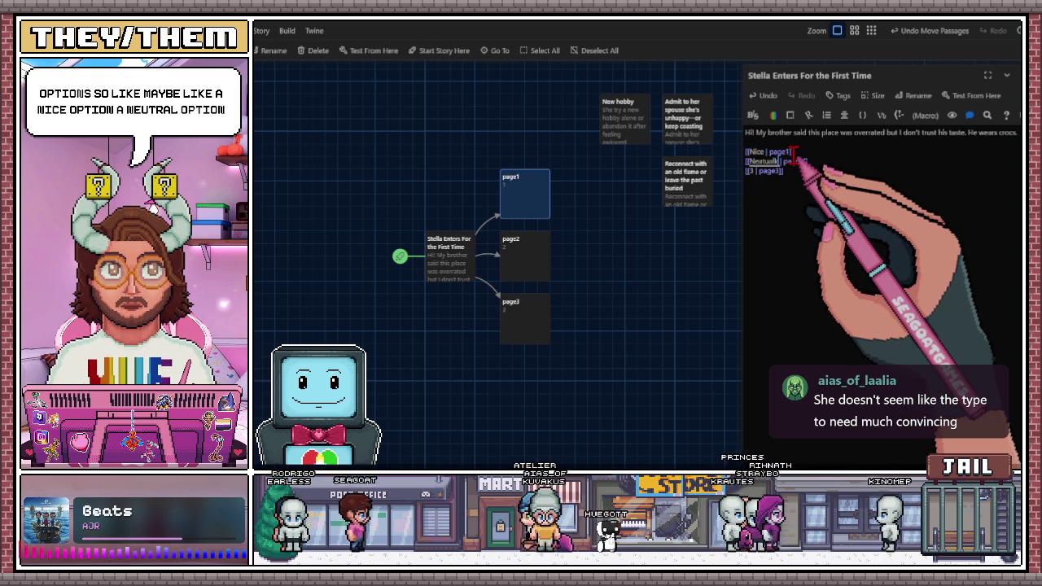
key("BackSpace")
key("BackSpace")
key("BackSpace")
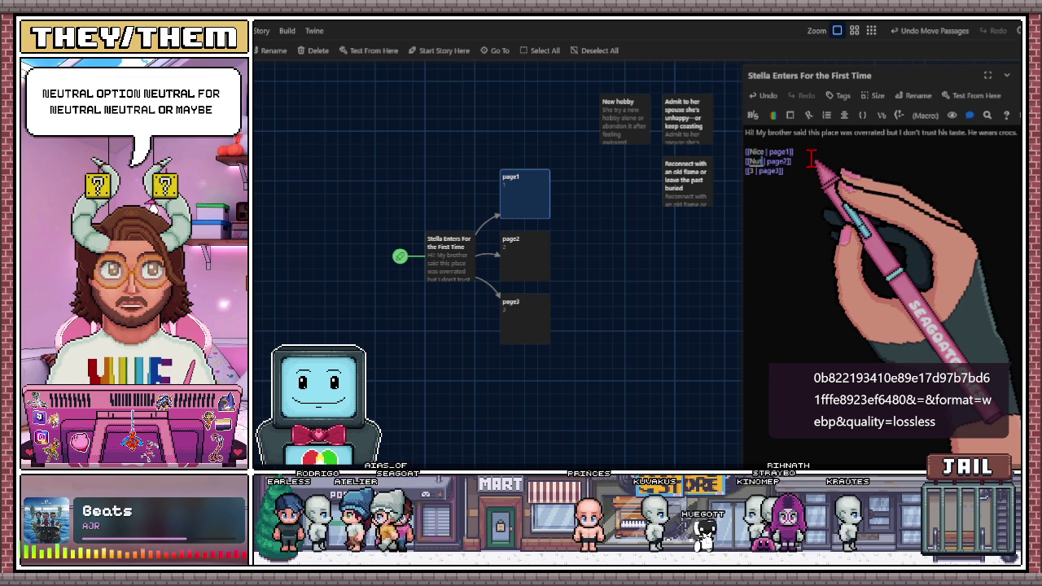
type("tral")
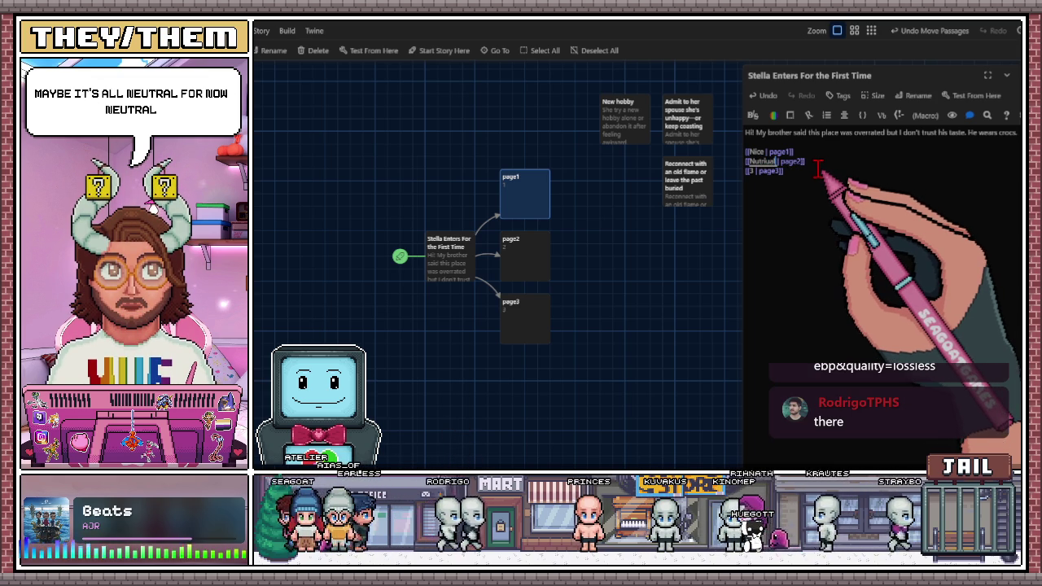
key("BackSpace")
key("BackSpace")
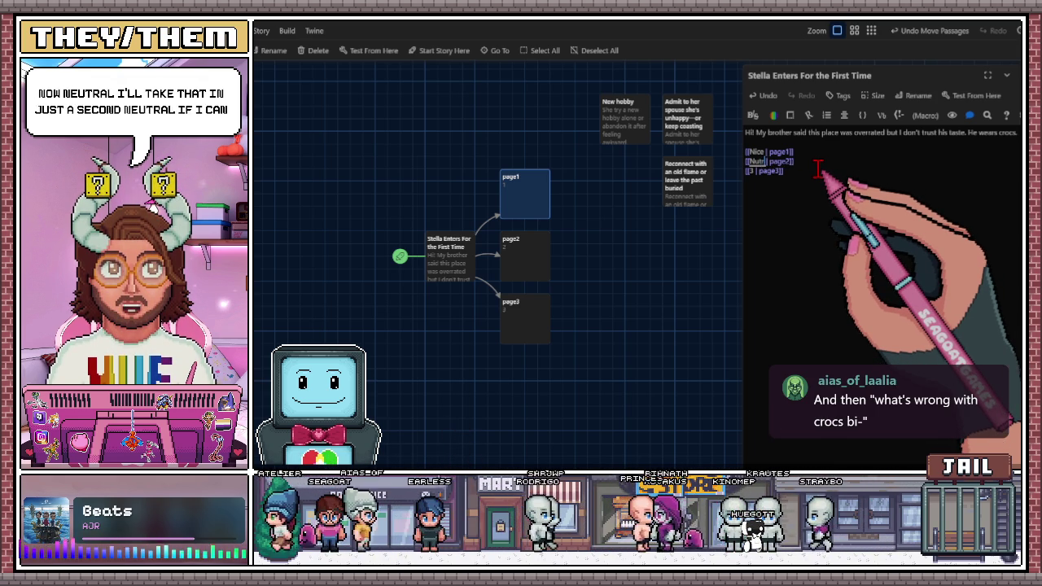
type("al")
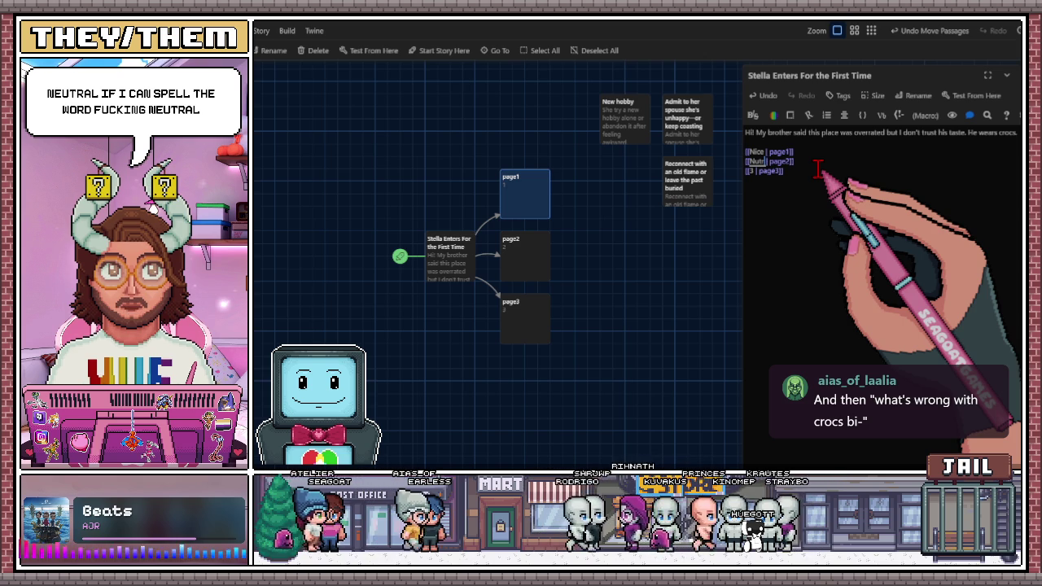
key("BackSpace")
key("BackSpace")
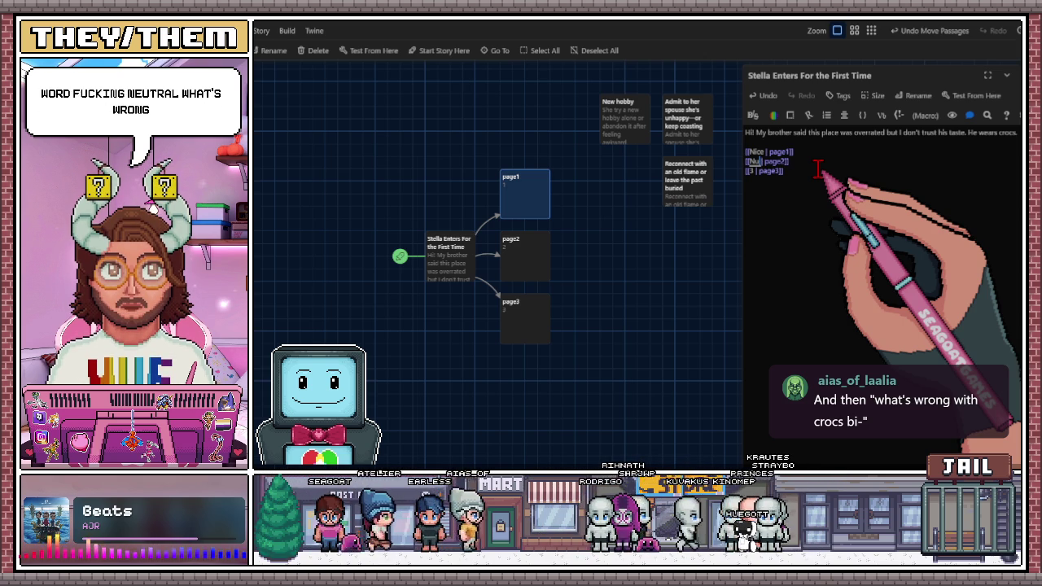
type("tral")
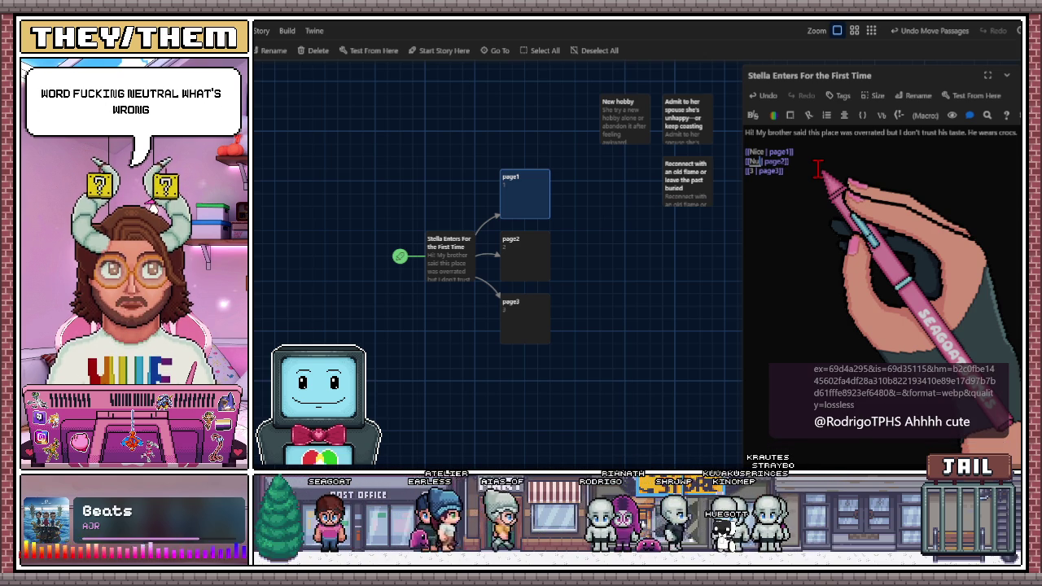
key("BackSpace")
key("BackSpace")
key("BackSpace")
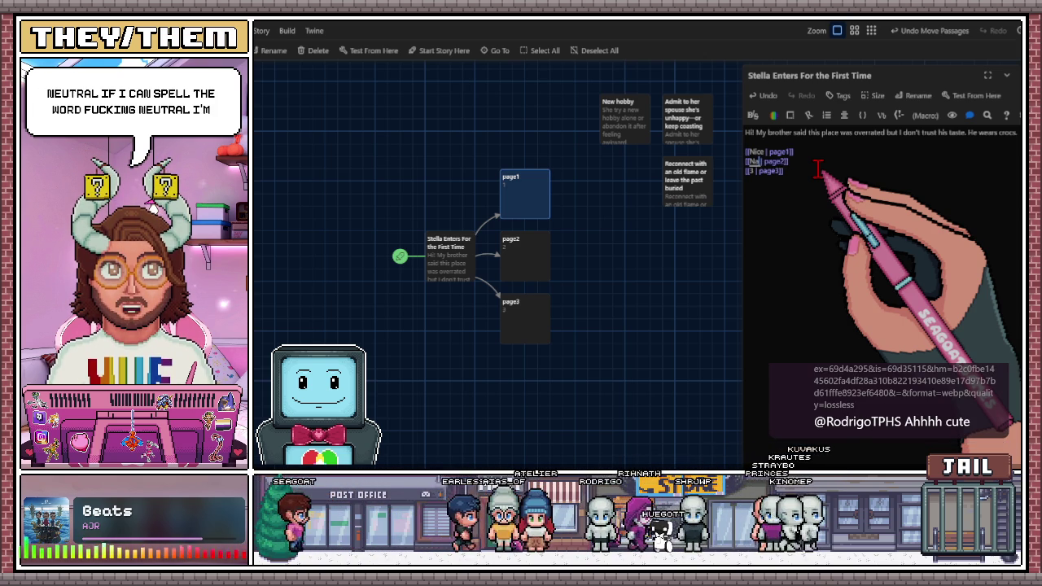
type("u")
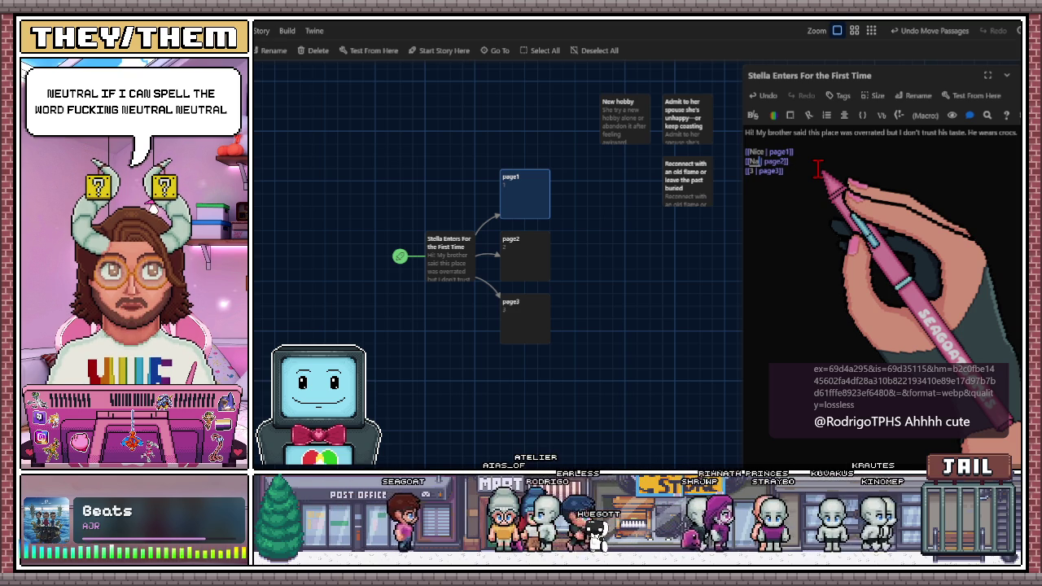
key("BackSpace")
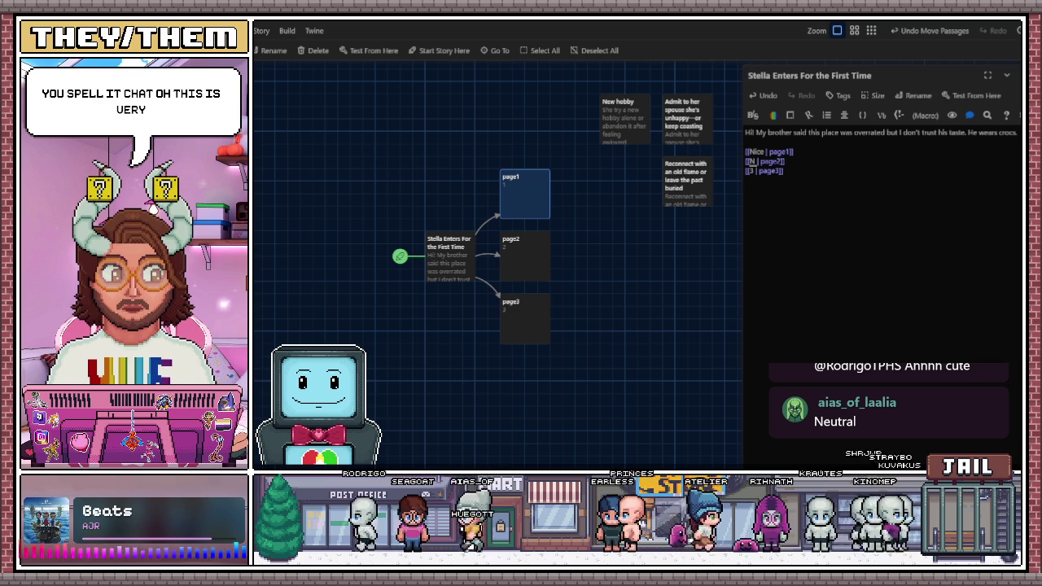
key("alt+Tab")
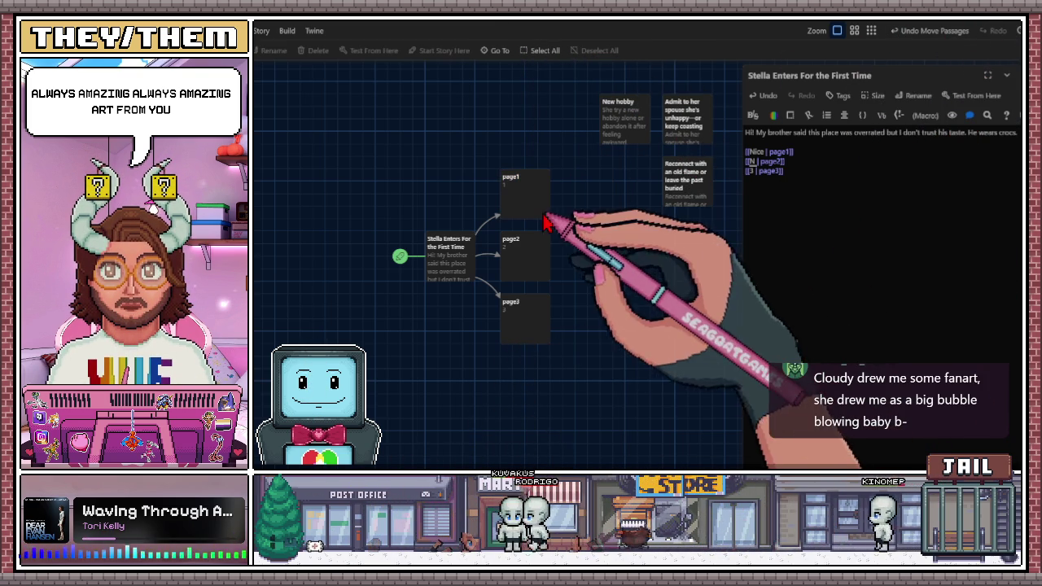
- Type 'Neutral' and 'Rude' as the second and third link labels
left_click(757, 161)
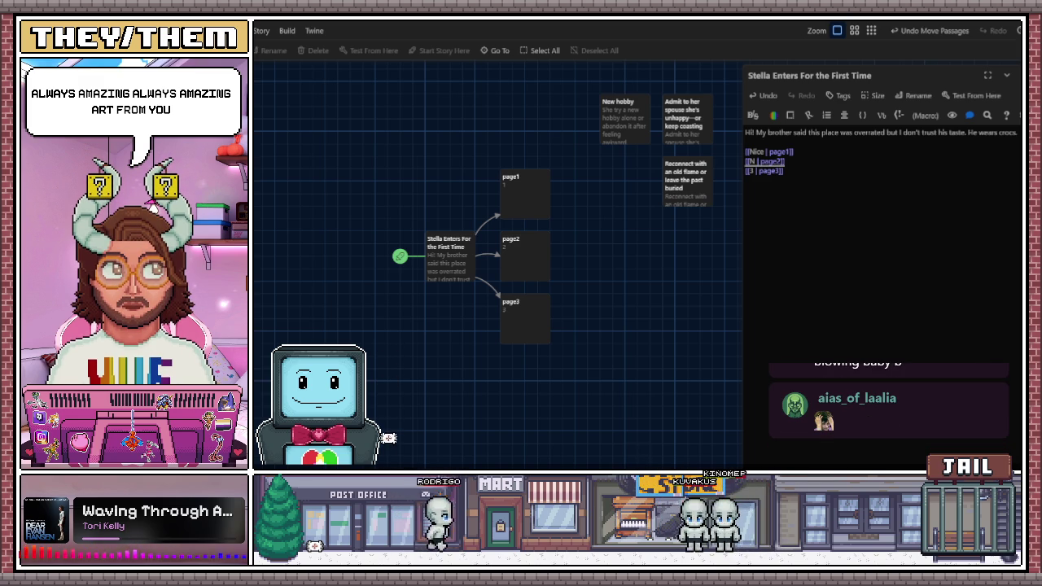
type("eutral")
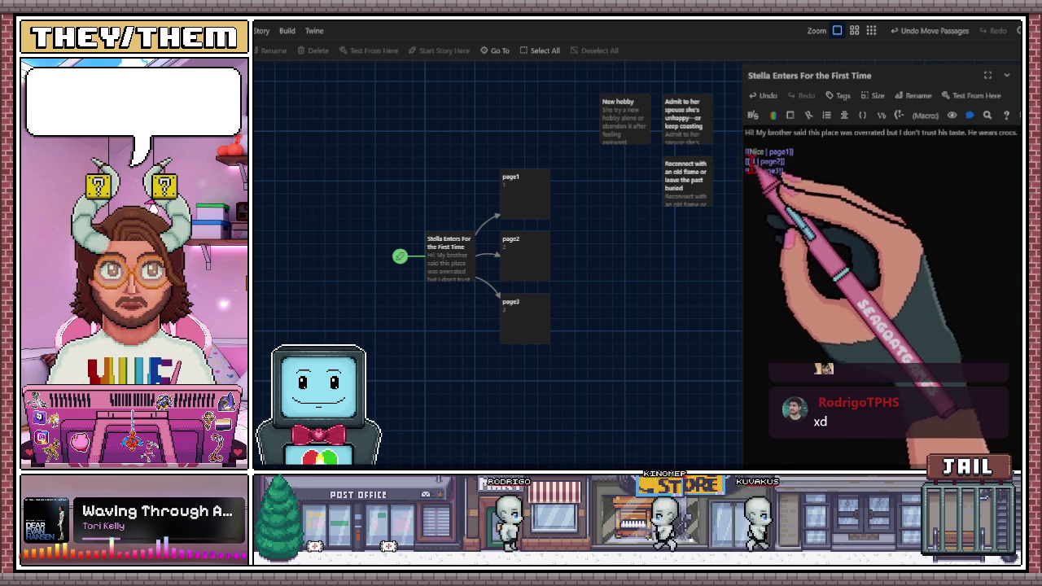
type("B")
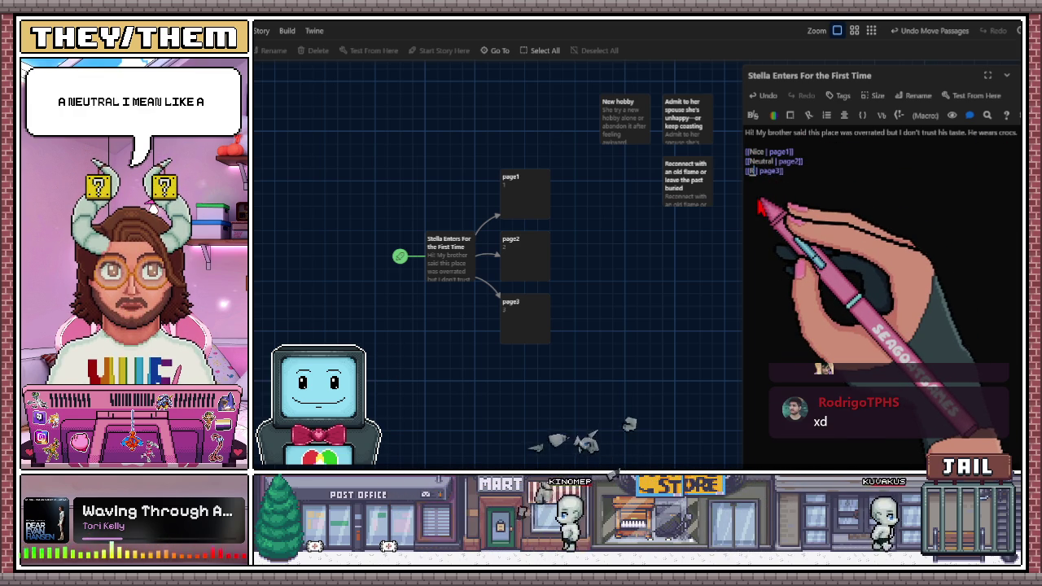
type("ude")
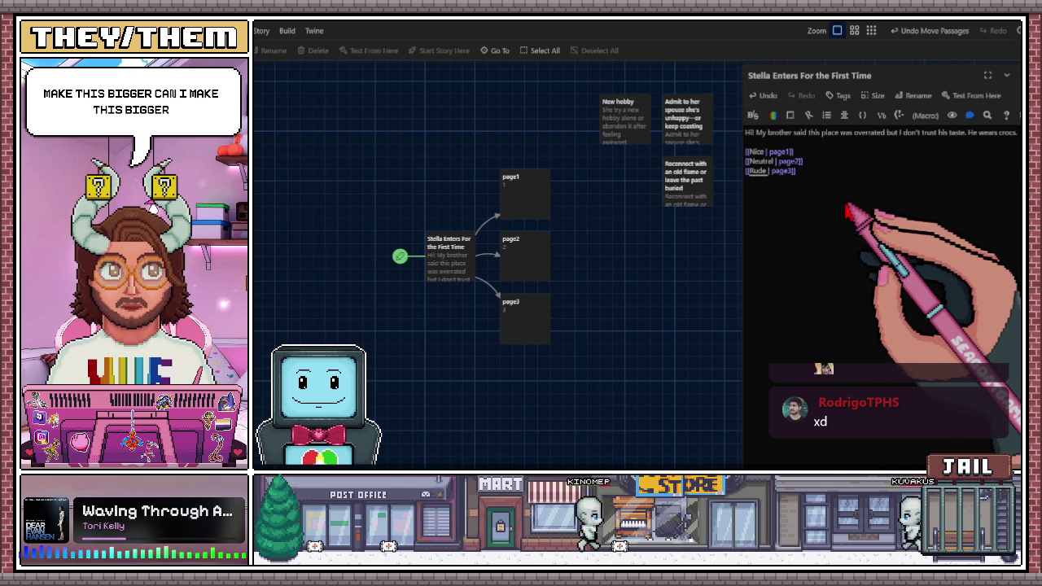
- Make the Stella hub passage card wide and nudge it left and up on the map
left_click_drag(747, 142, 853, 329)
left_click(821, 241)
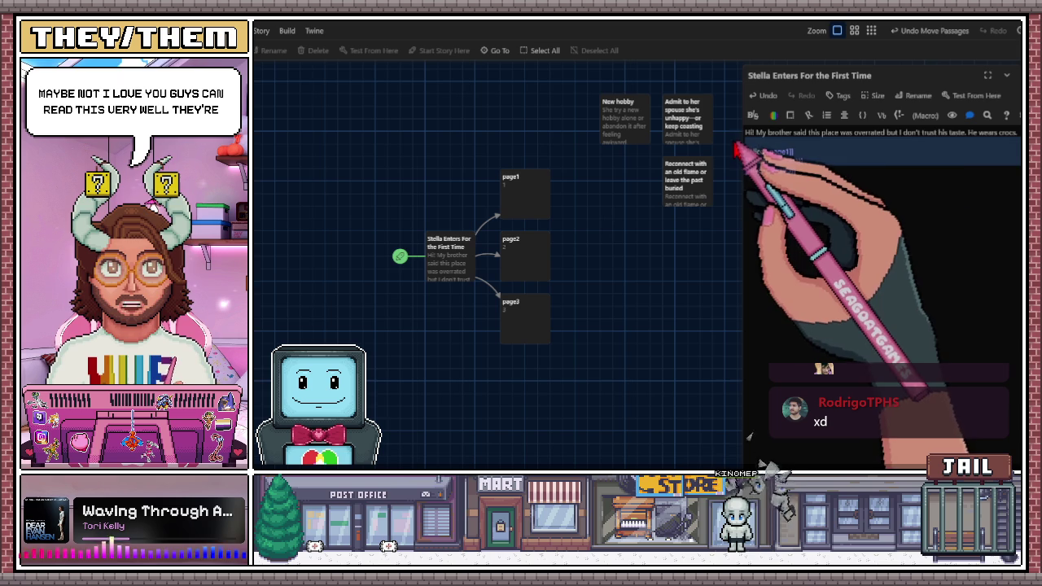
left_click(873, 95)
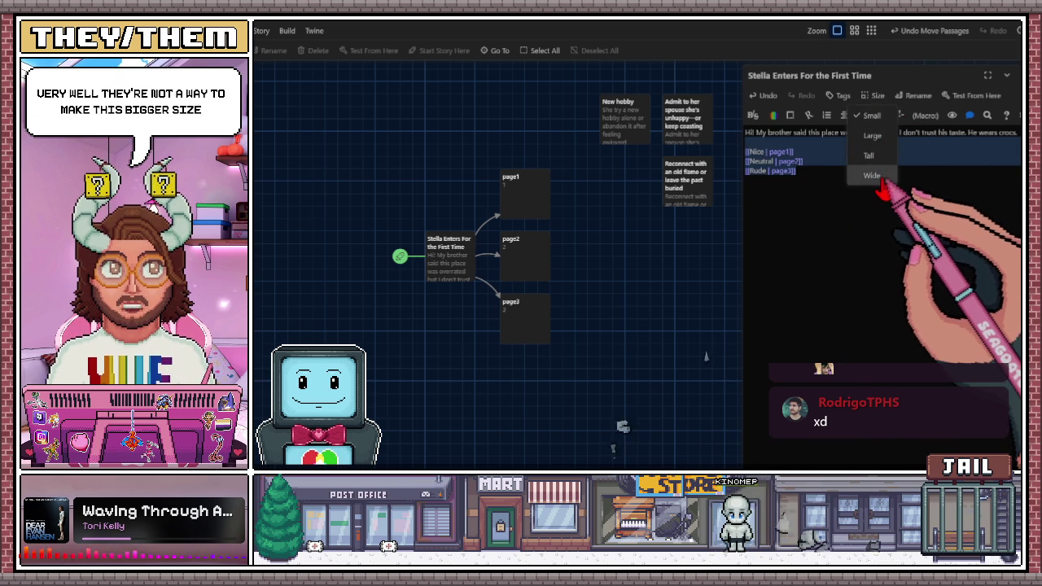
left_click(878, 175)
mouse_move(481, 263)
left_mouse_down()
mouse_move(404, 232)
mouse_move(429, 252)
left_mouse_up()
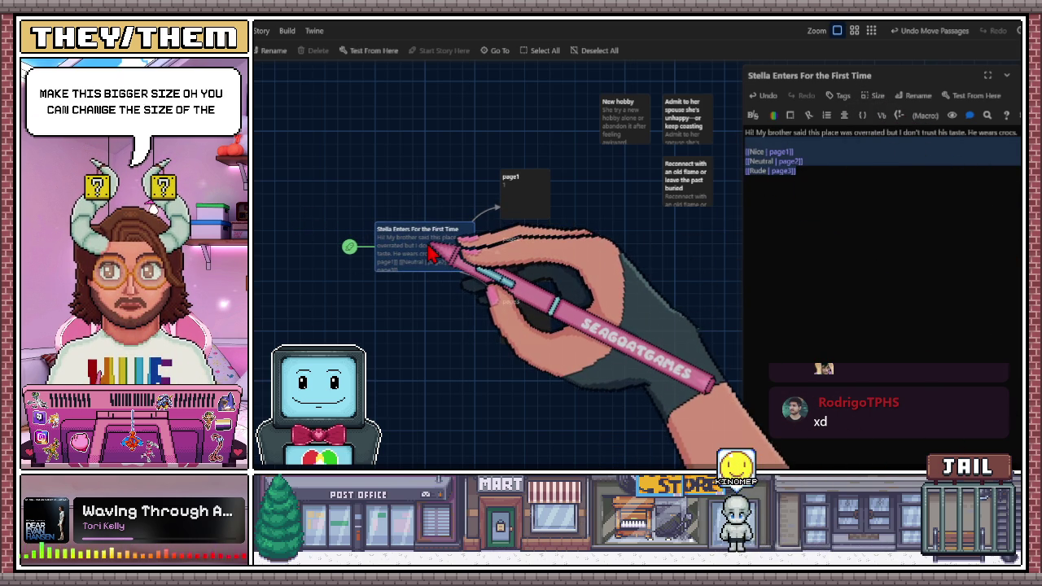
- Resize the Stella card to tall, then Large, and shift it slightly left
left_click(873, 95)
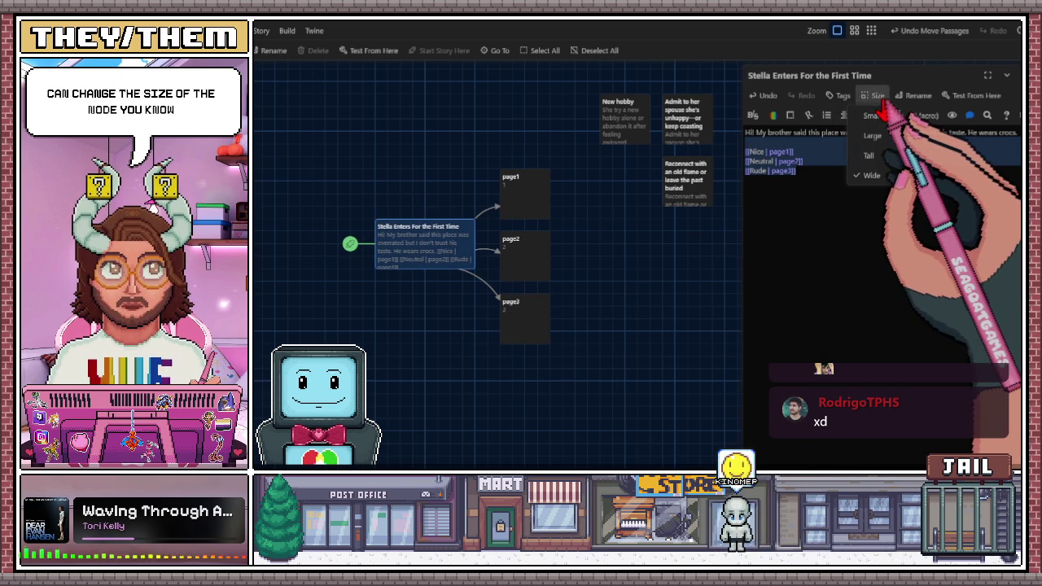
left_click(871, 154)
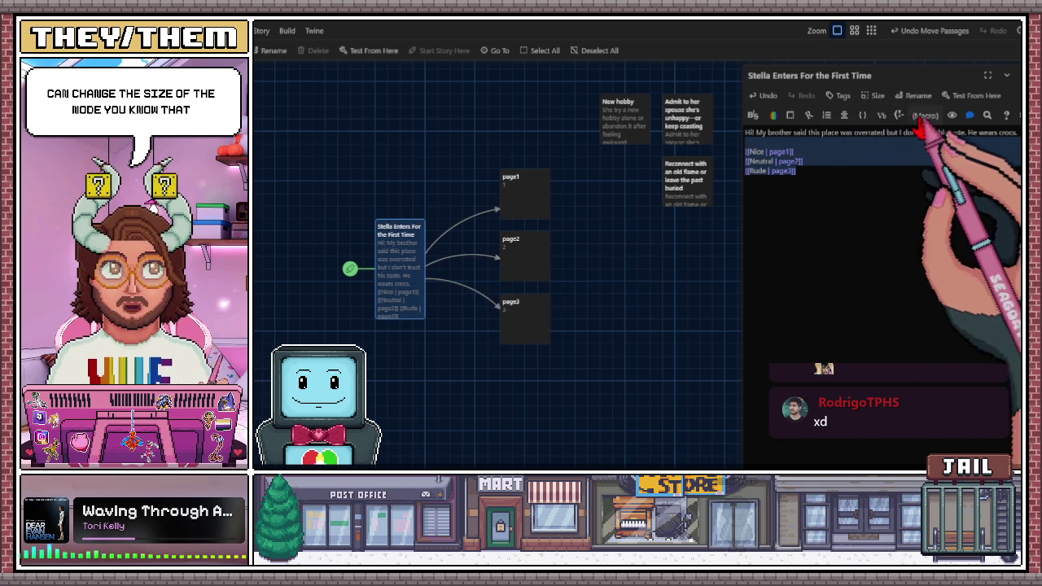
left_click_drag(407, 289, 432, 264)
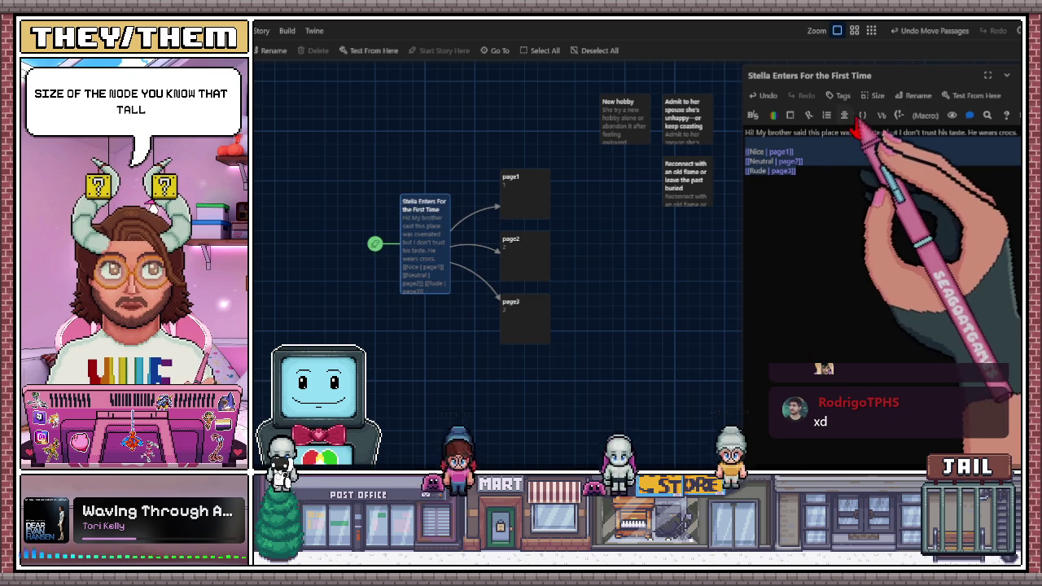
left_click(874, 95)
left_click(871, 144)
mouse_move(455, 264)
left_mouse_down()
mouse_move(411, 267)
mouse_move(434, 277)
left_mouse_up()
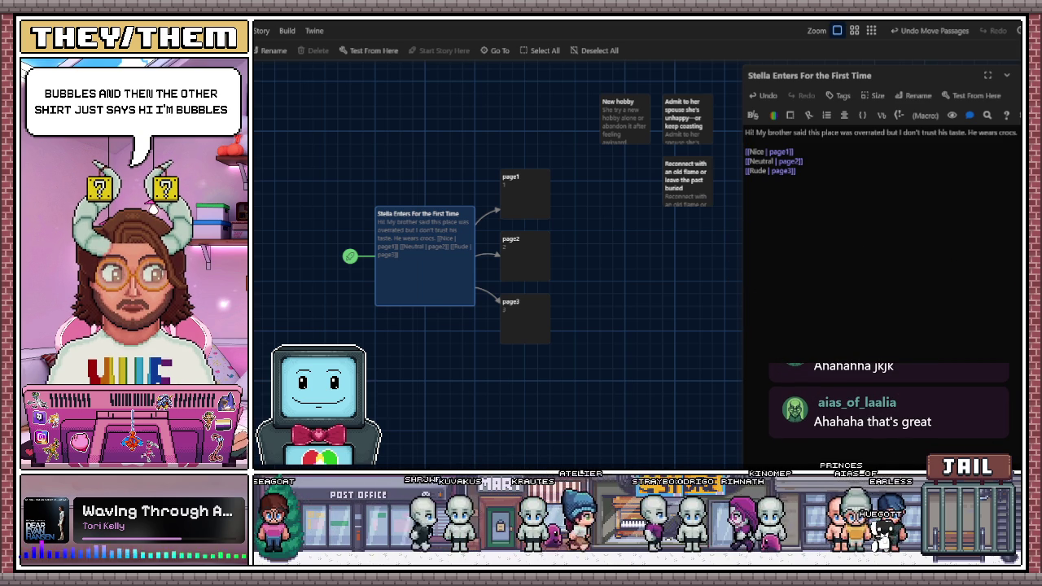
- Switch from Twine to the window showing the fairy sketch
key("alt+Tab")
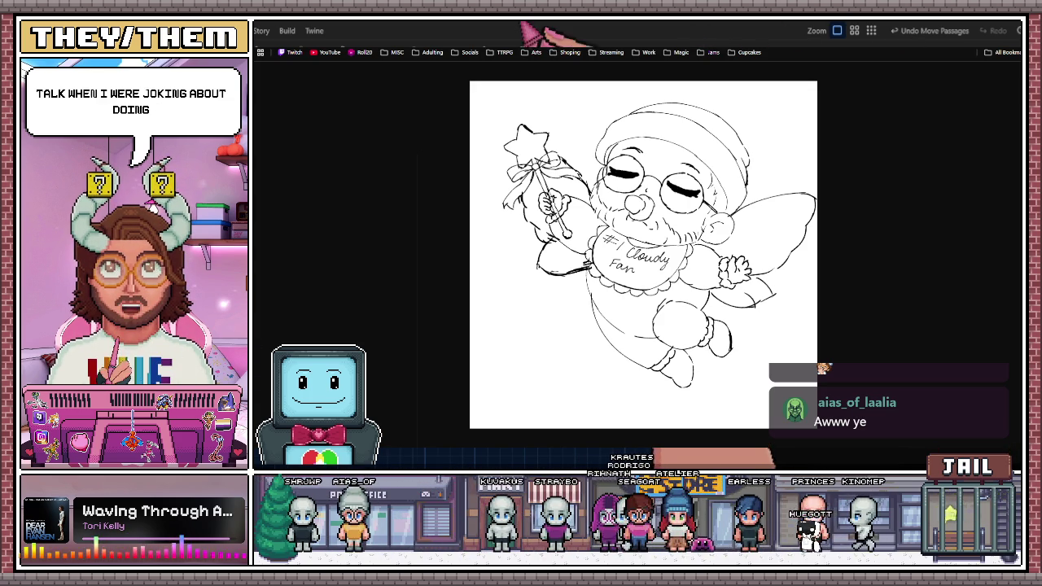
- Glance at Stella's Greetings lines in the Stella Cupcake Shop document, then return to Twine
key("alt+Tab")
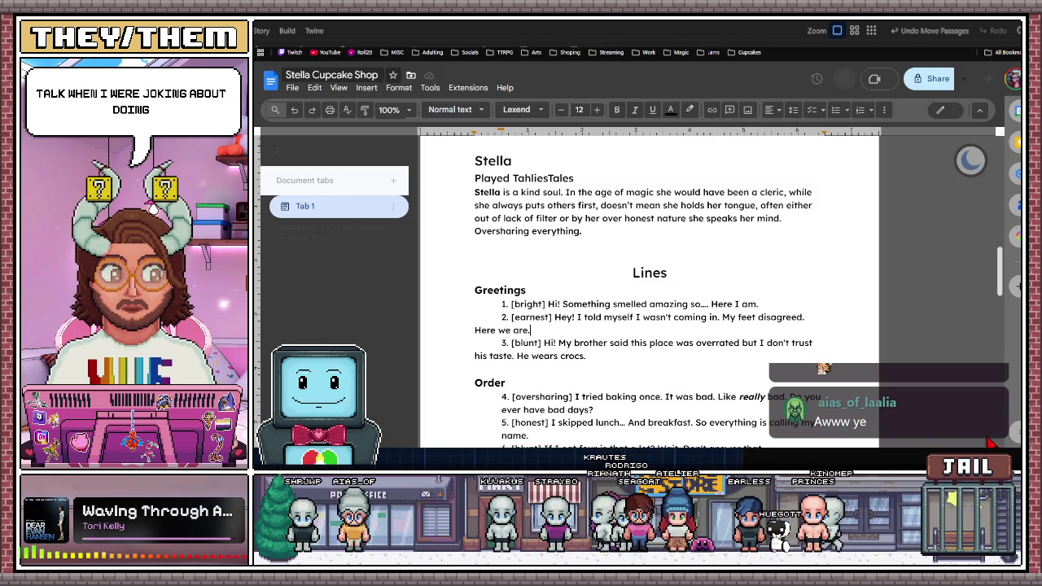
key("alt+Tab")
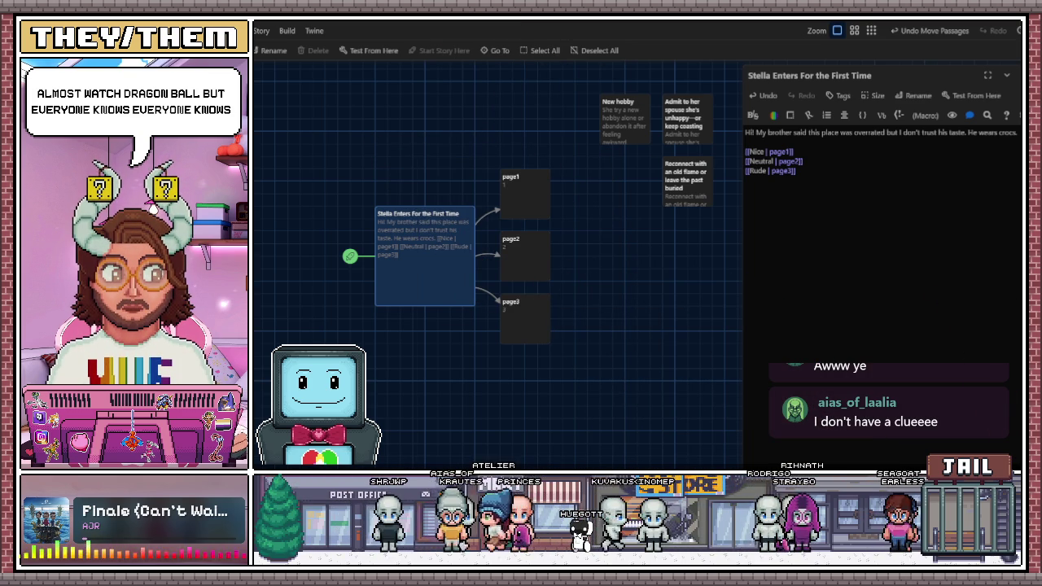
- On the 'fusion dance' image results, preview the CBR image, then the Fusion Dance and Potara compilation
key("alt+Tab")
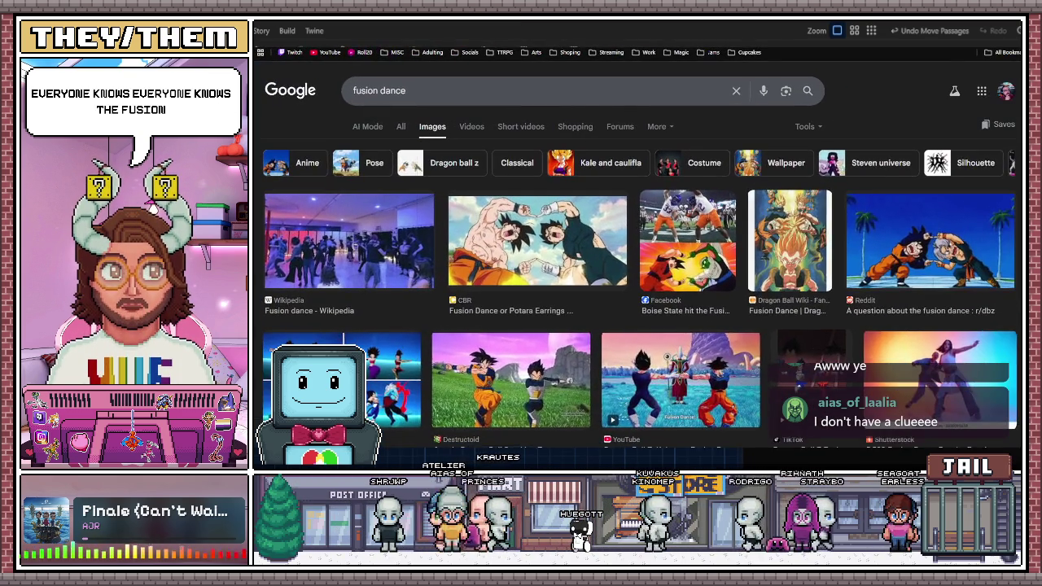
left_click(537, 242)
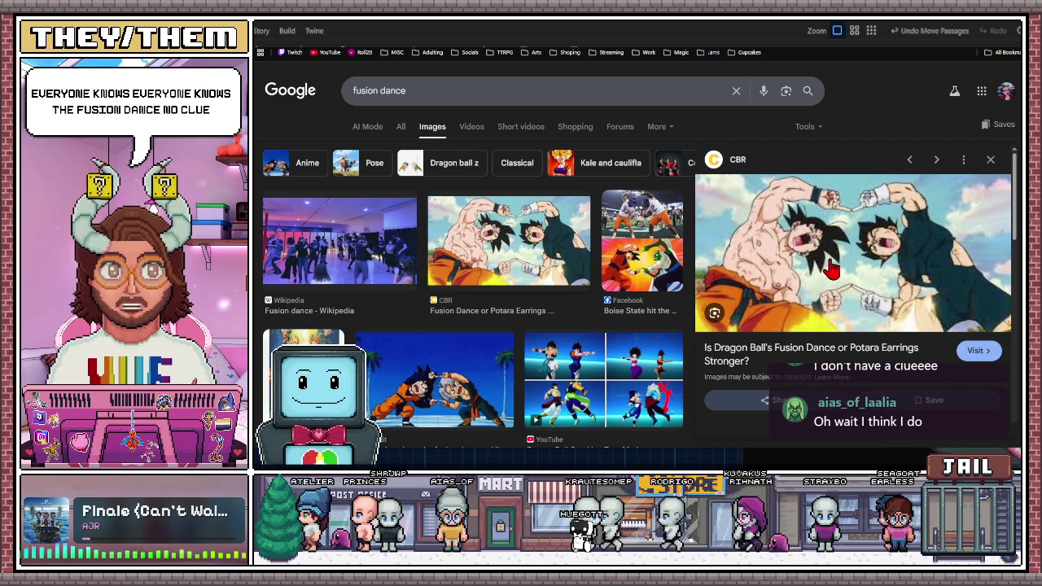
scroll(603, 342, "down", 1)
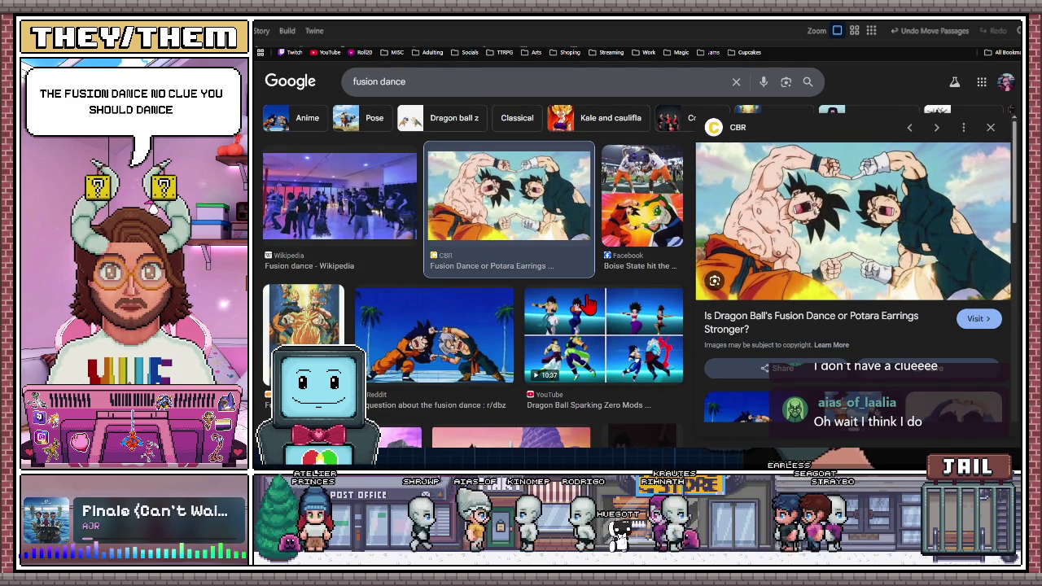
scroll(837, 324, "down", 1)
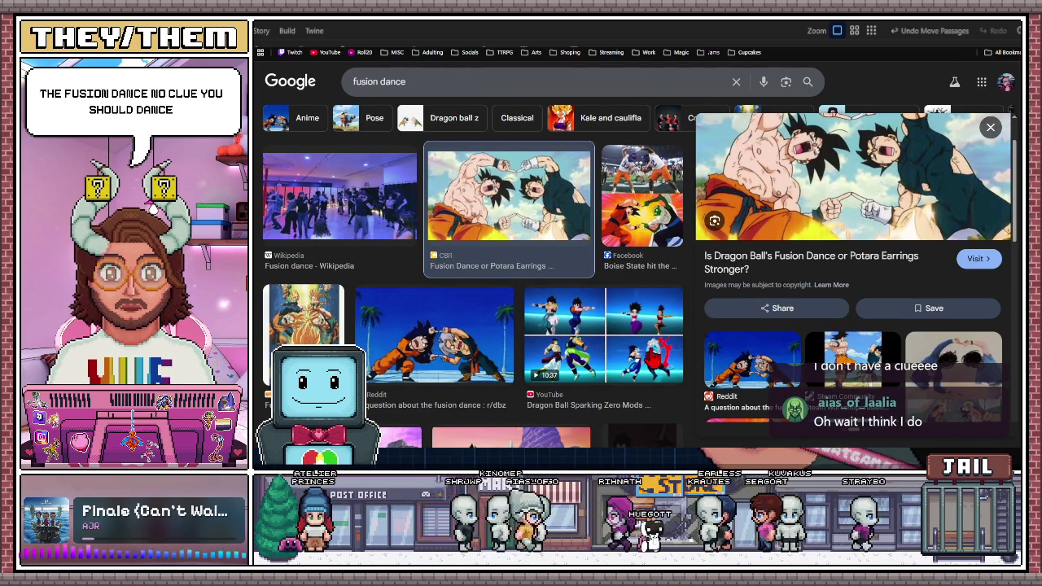
left_click(570, 319)
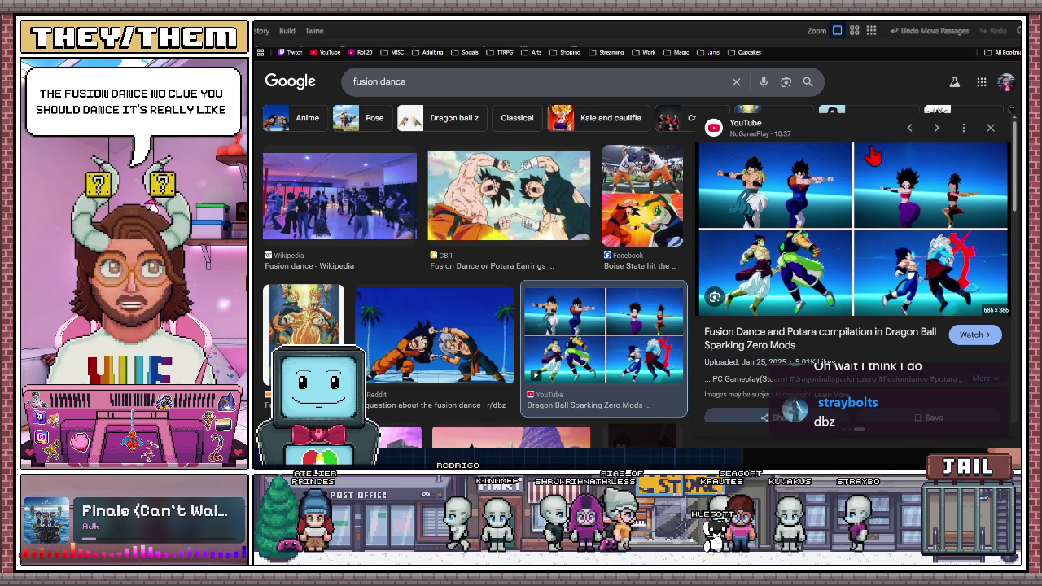
- Watch part of the Fusion Dance and Potara compilation on YouTube, then go back to the results
left_click(786, 337)
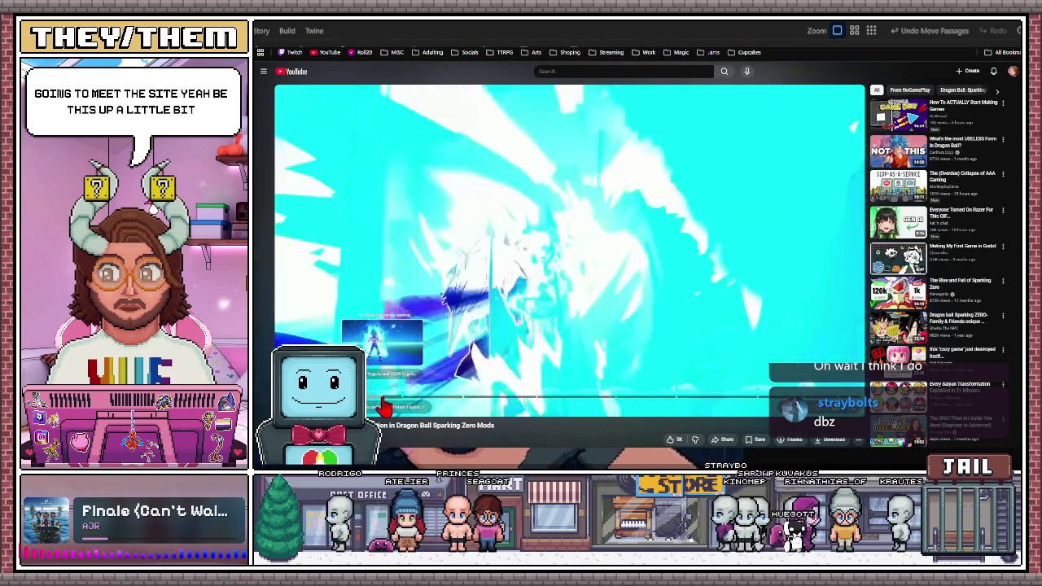
left_click(381, 399)
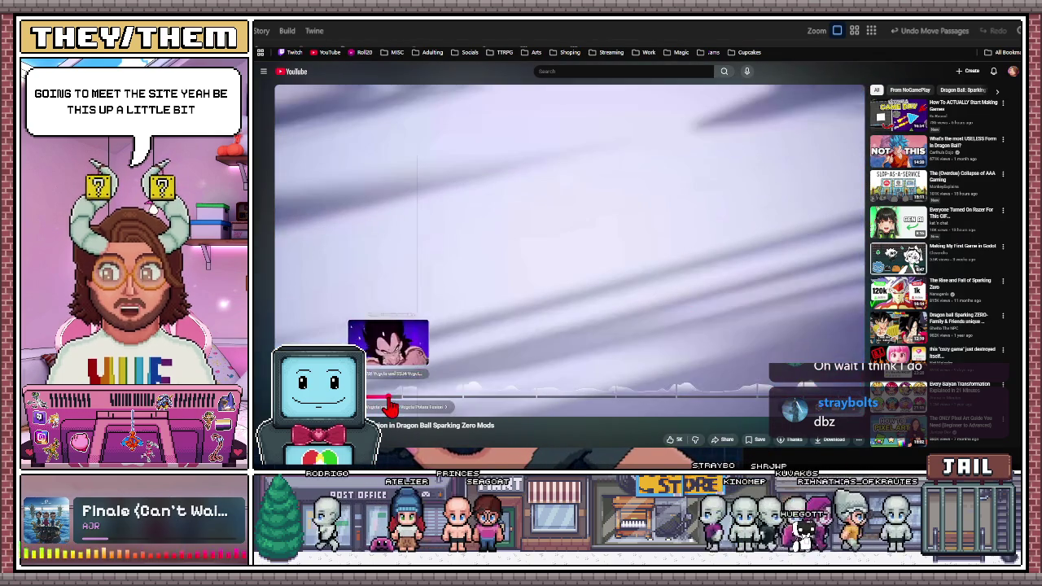
scroll(324, 90, "down", 1)
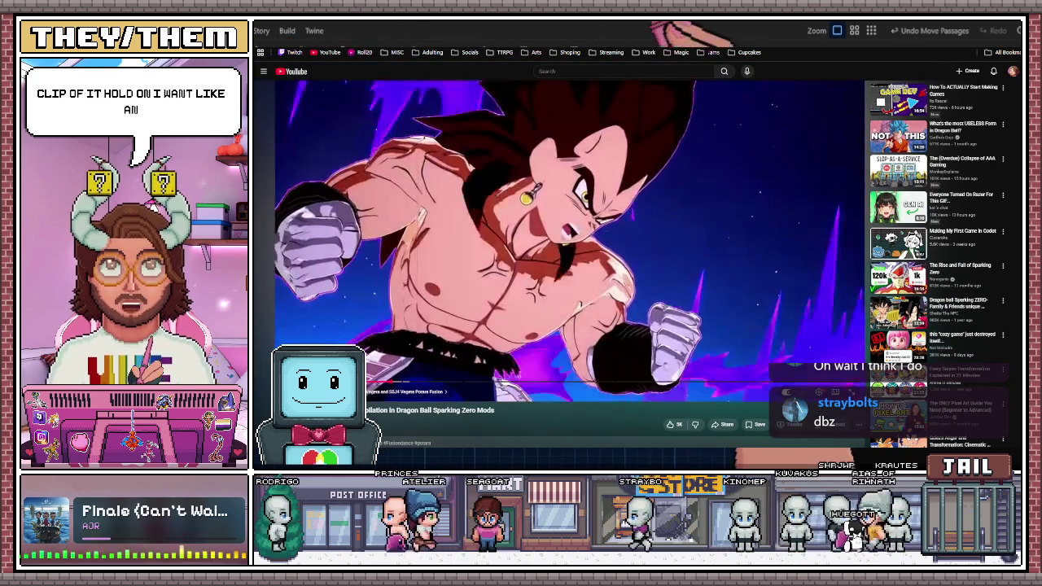
key("alt+Left")
scroll(562, 272, "down", 3)
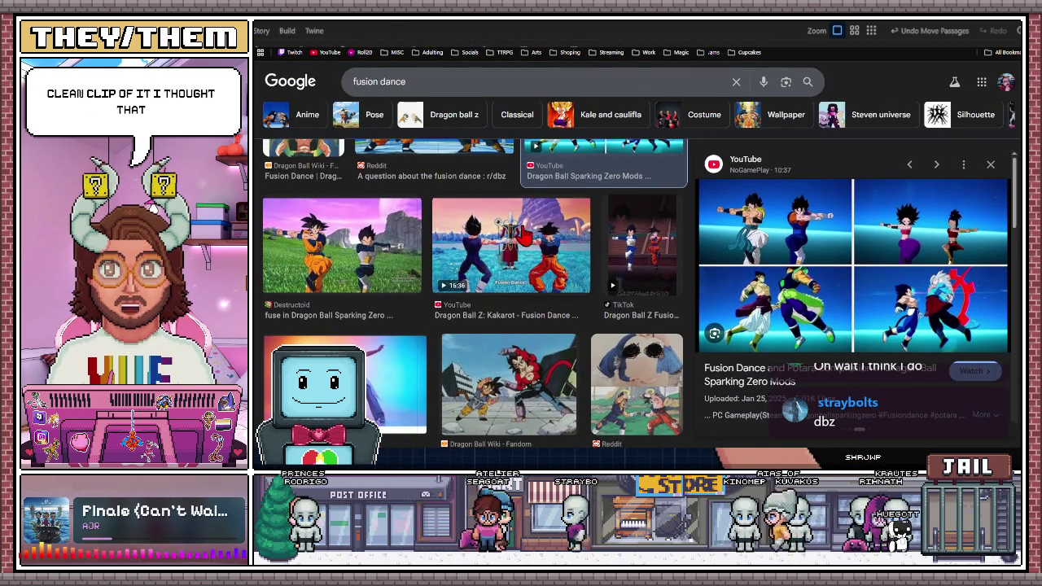
- Preview and open the Dragon Ball Z: Kakarot Fusion Dance Update video, then close its tab
left_click(525, 236)
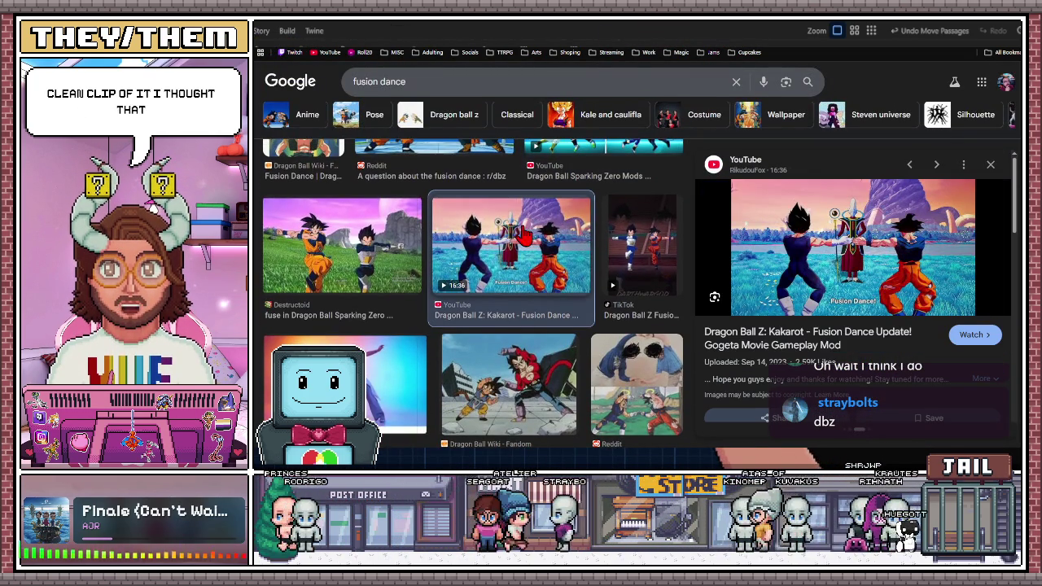
left_click(826, 341)
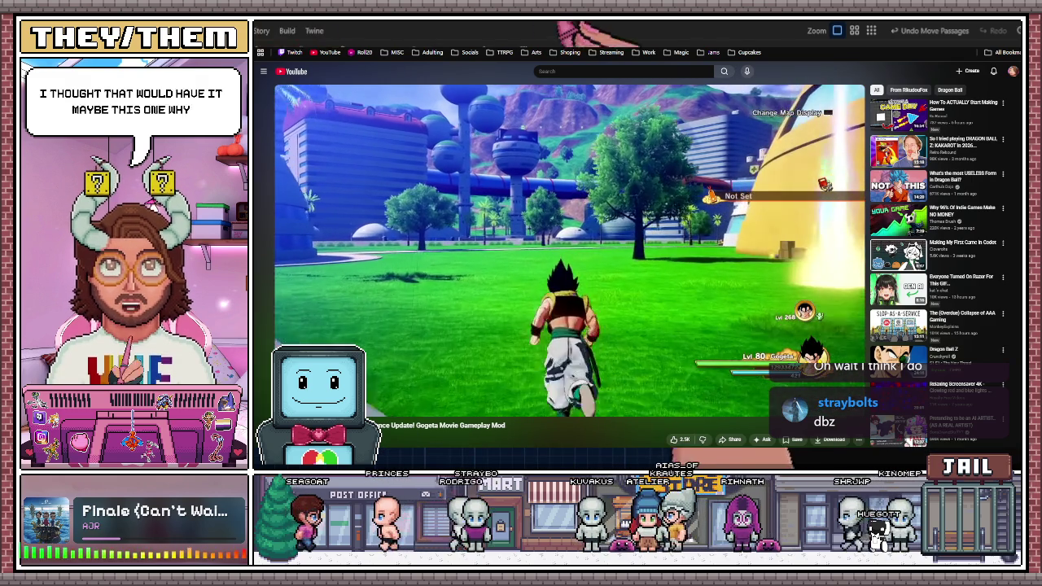
key("ctrl+w")
scroll(525, 277, "down", 3)
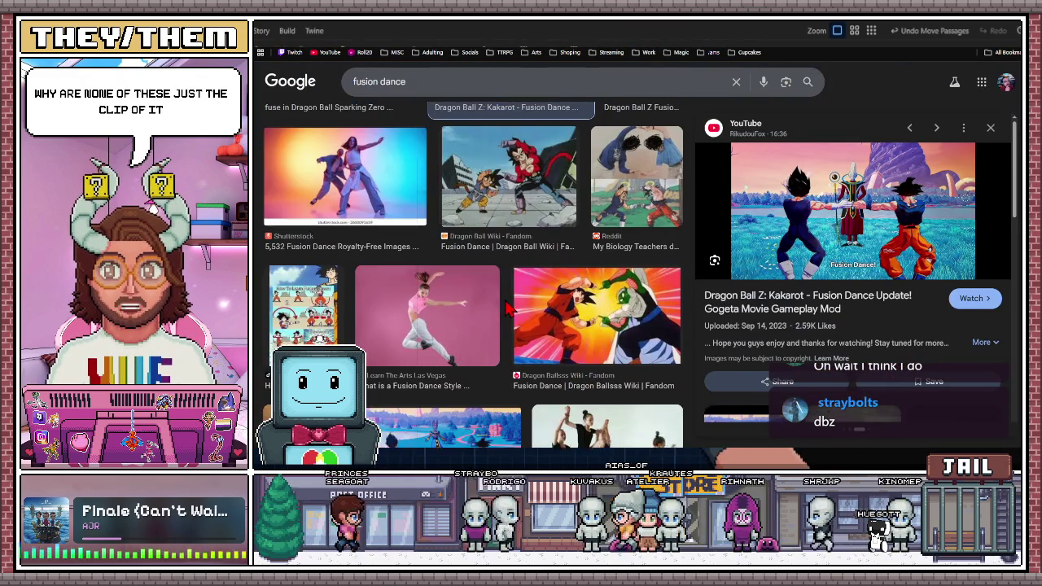
- Preview the Goku and Piccolo Fandom image and visit its source pages, returning each time
scroll(538, 277, "down", 1)
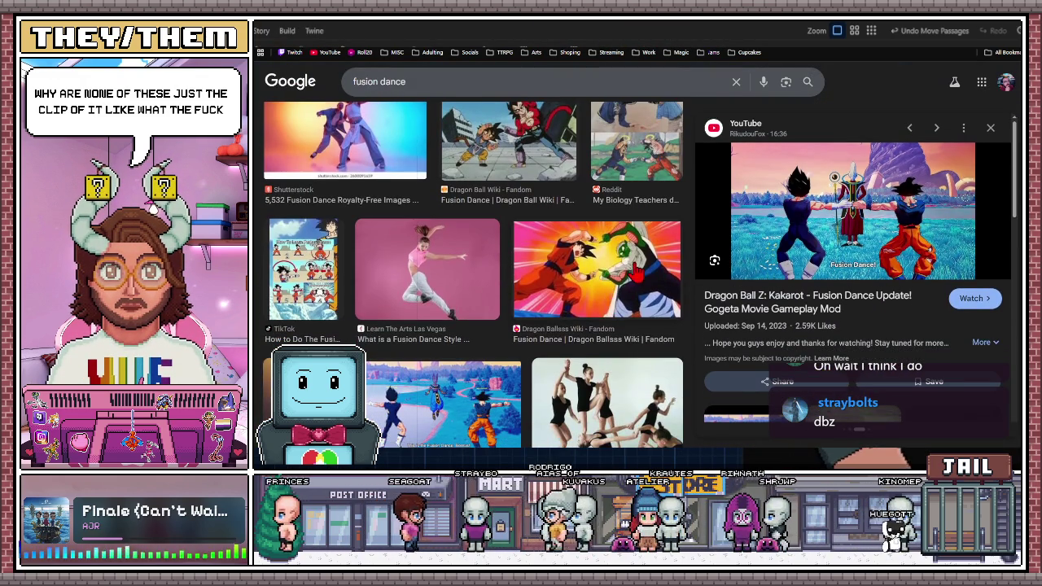
left_click(635, 284)
scroll(635, 283, "down", 3)
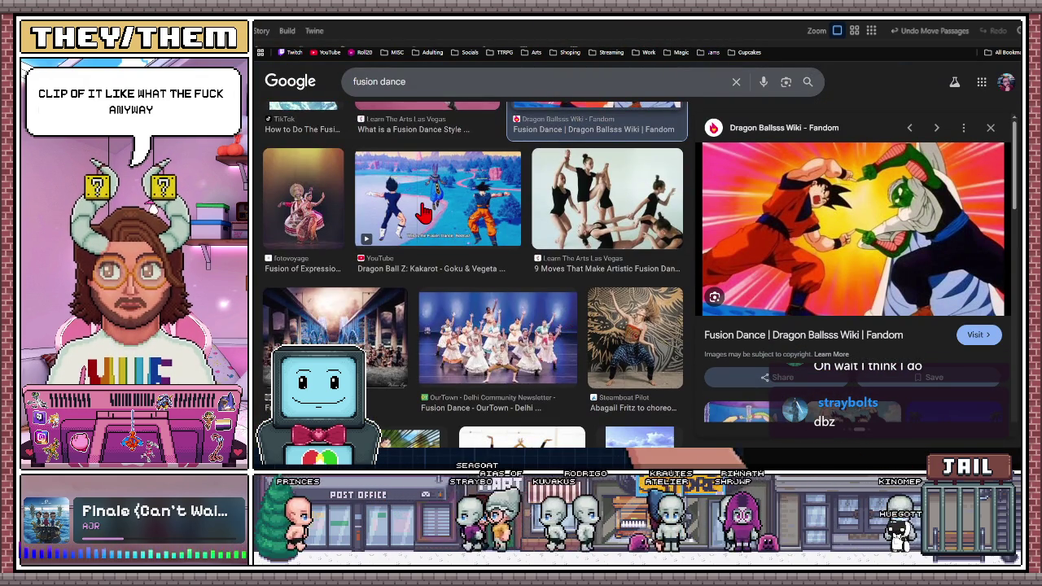
left_click(686, 310)
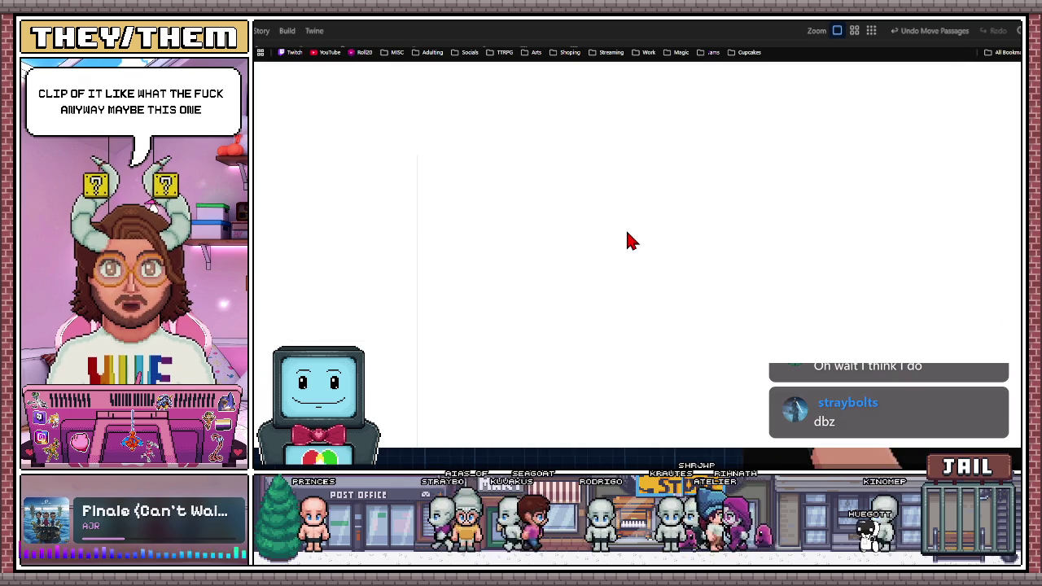
key("alt+Left")
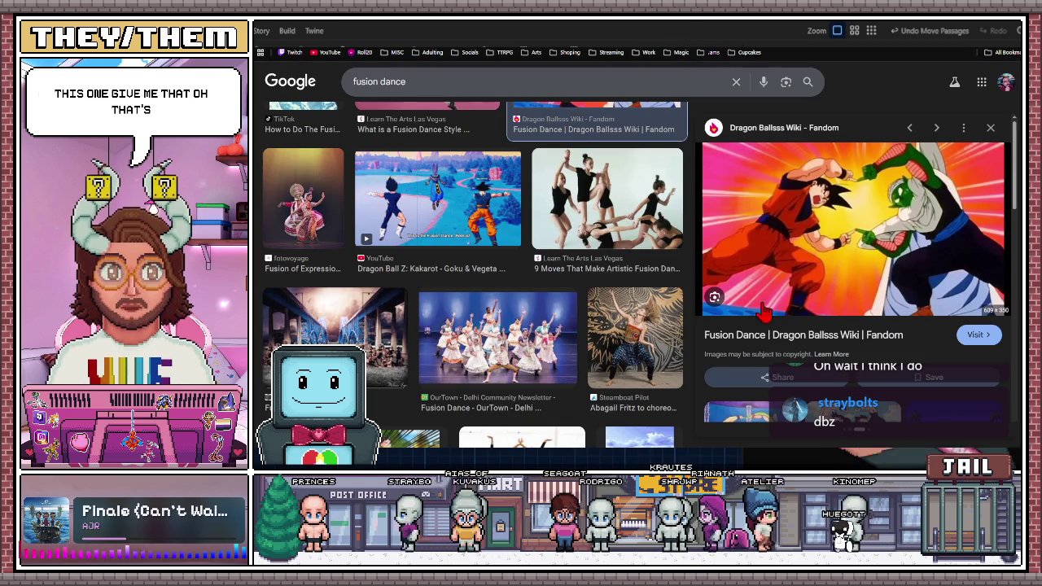
left_click(812, 340)
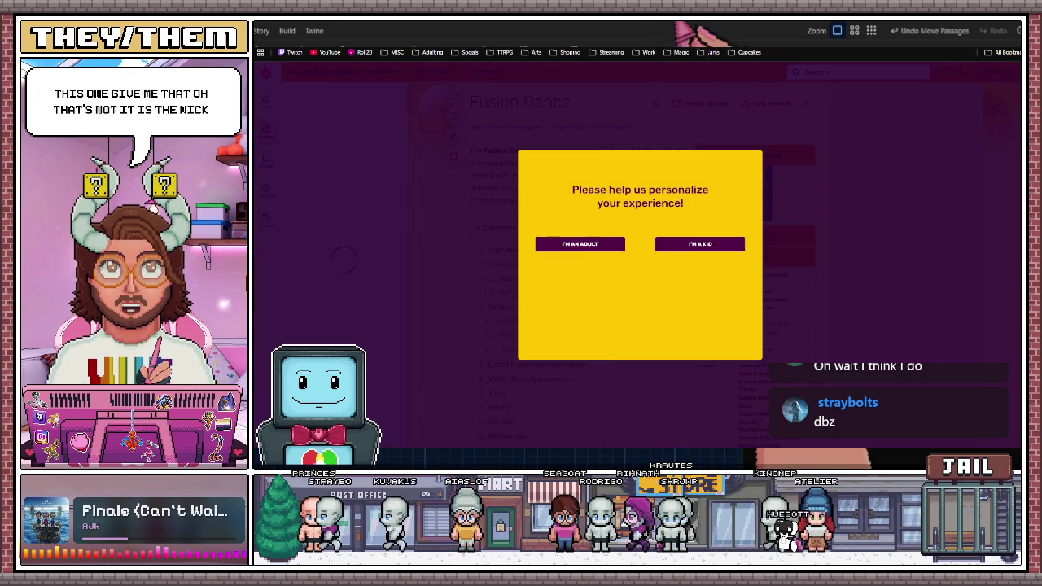
key("alt+Left")
- Apply the 'Dragon ball z' filter chip to the fusion dance image results
scroll(587, 316, "down", 3)
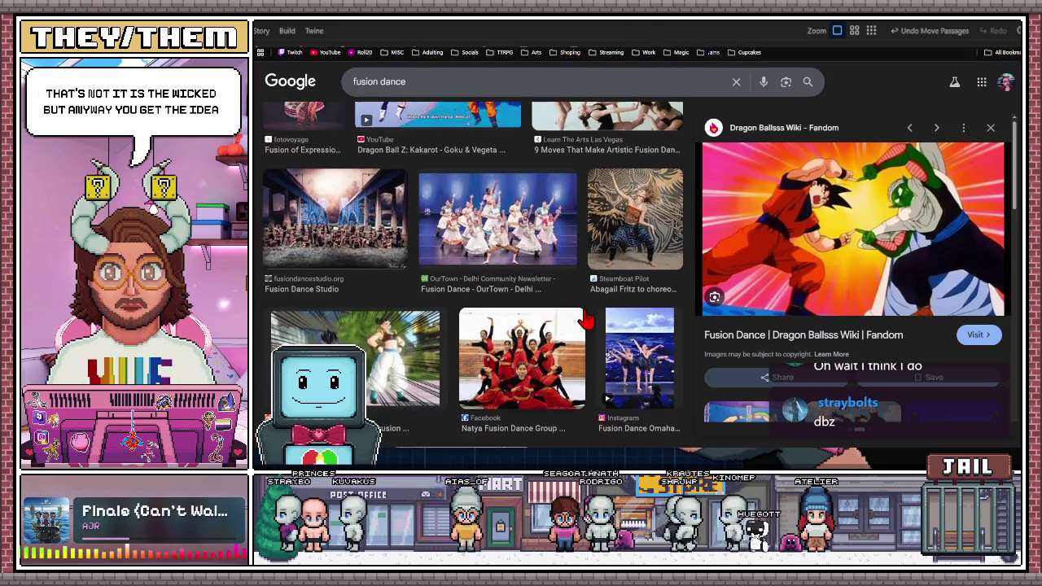
scroll(588, 316, "up", 5)
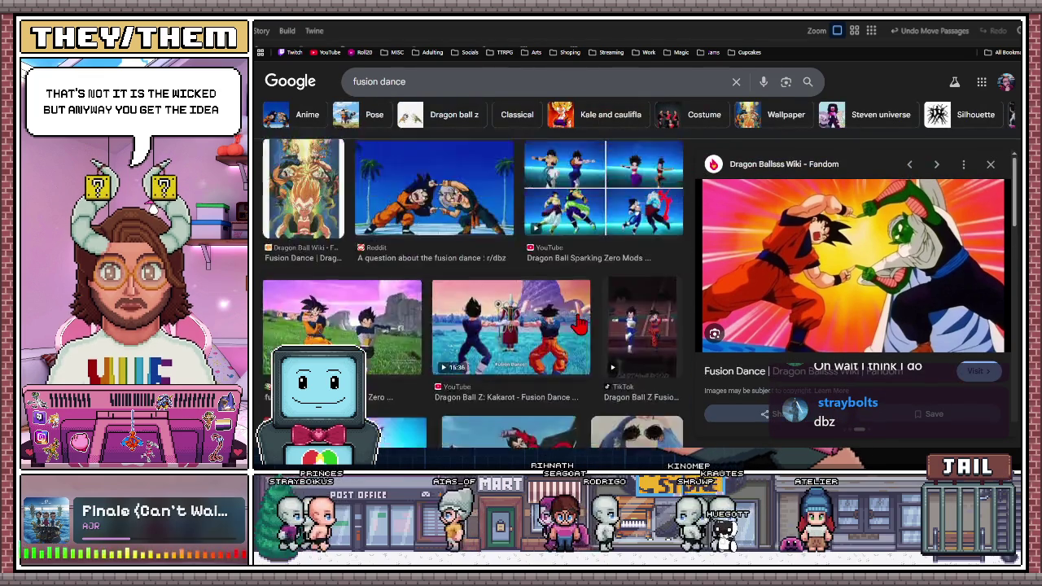
left_click(453, 167)
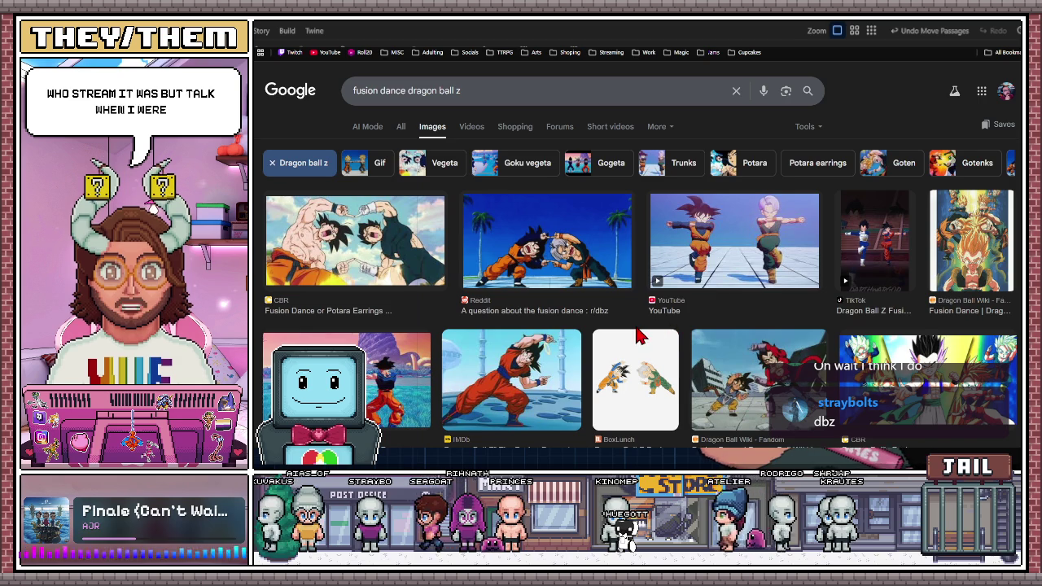
- Preview the BoxLunch fusion dance pin image in the Dragon ball z results
scroll(639, 336, "down", 1)
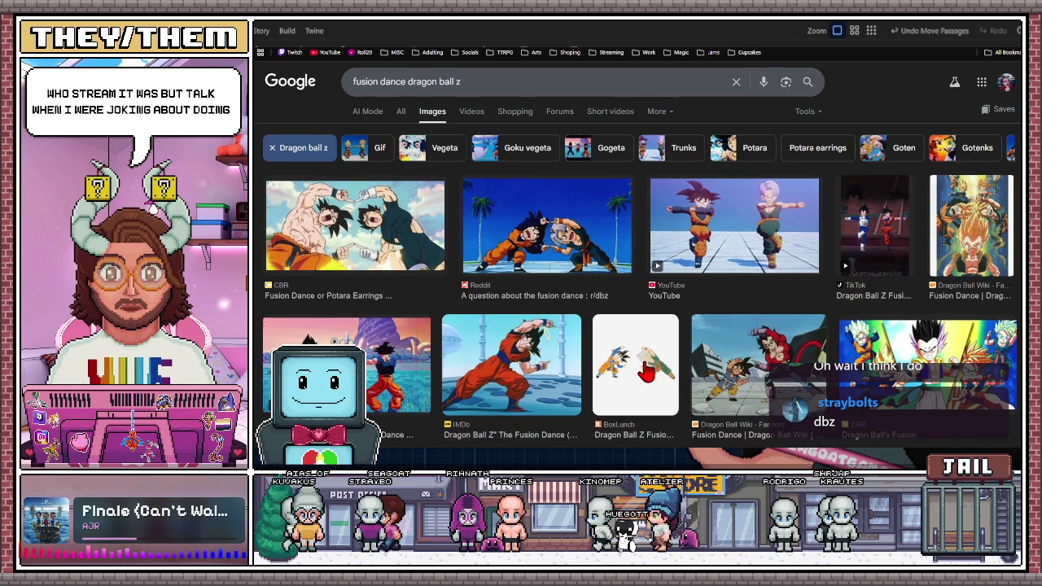
left_click(646, 370)
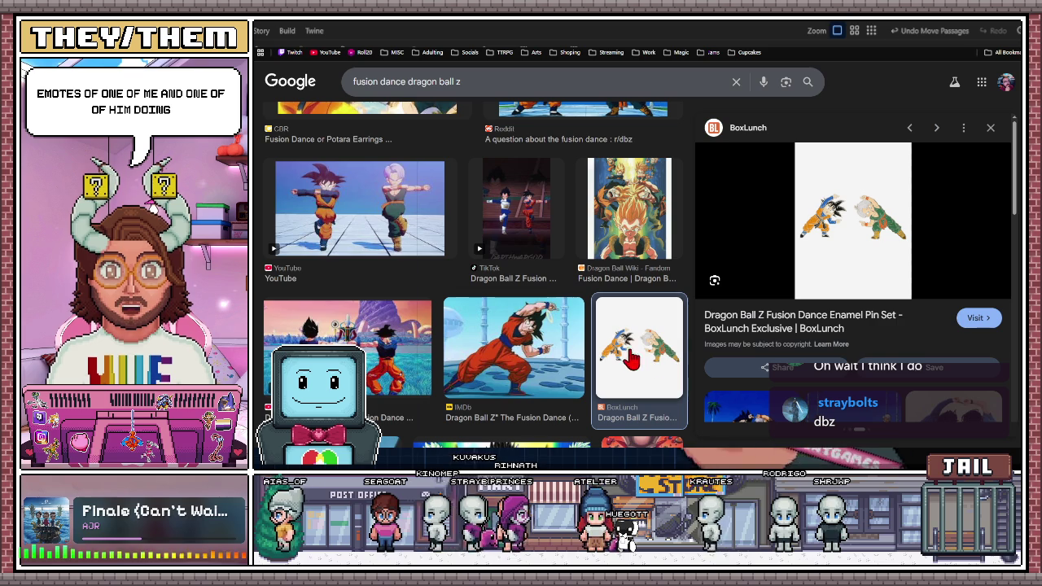
scroll(414, 283, "up", 5)
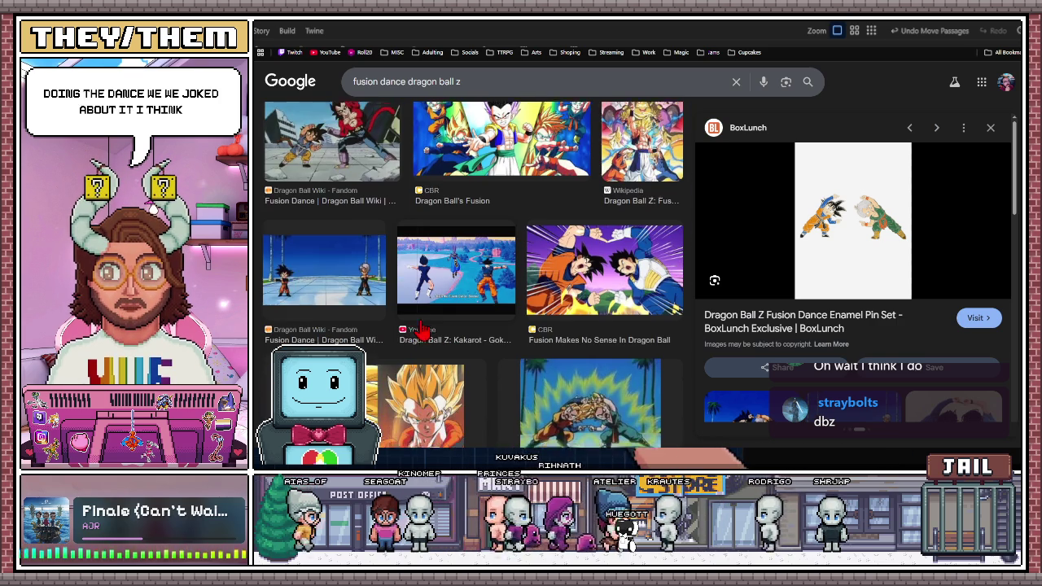
scroll(422, 329, "down", 3)
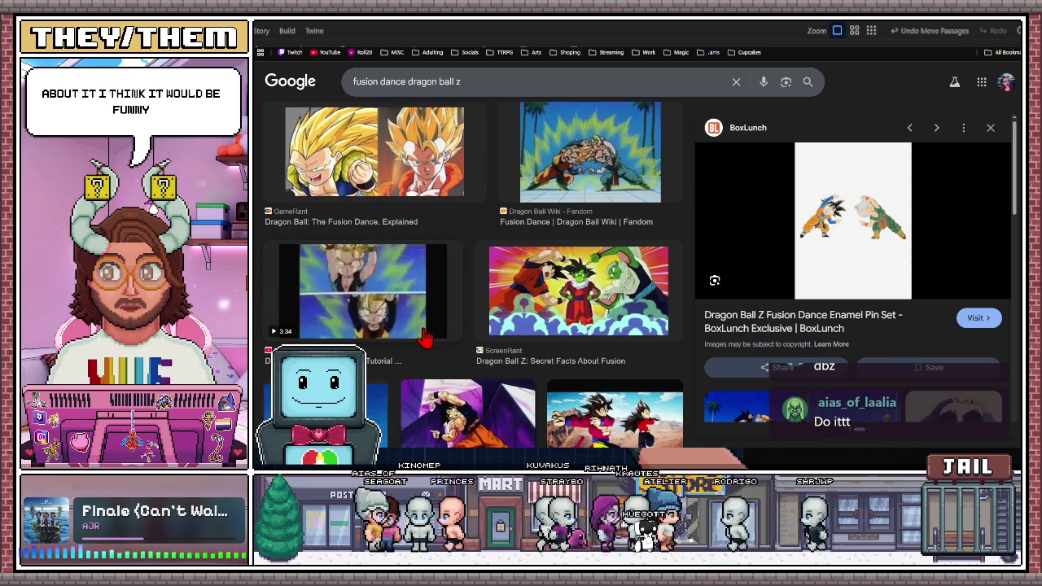
scroll(438, 312, "down", 3)
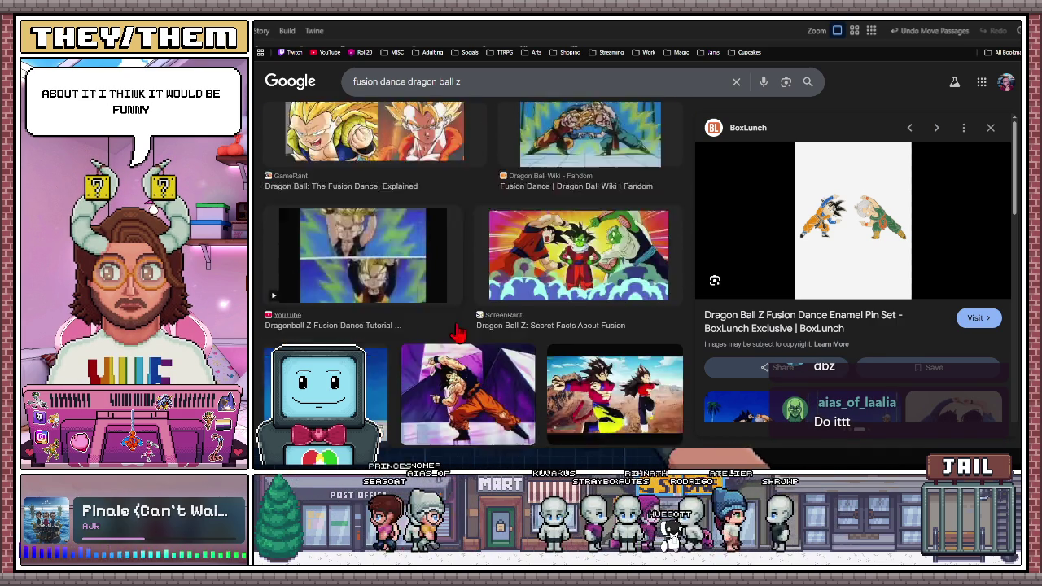
- Preview the Facebook image of two characters doing the fusion dance, then type 'krillin' as the query
left_click(612, 305)
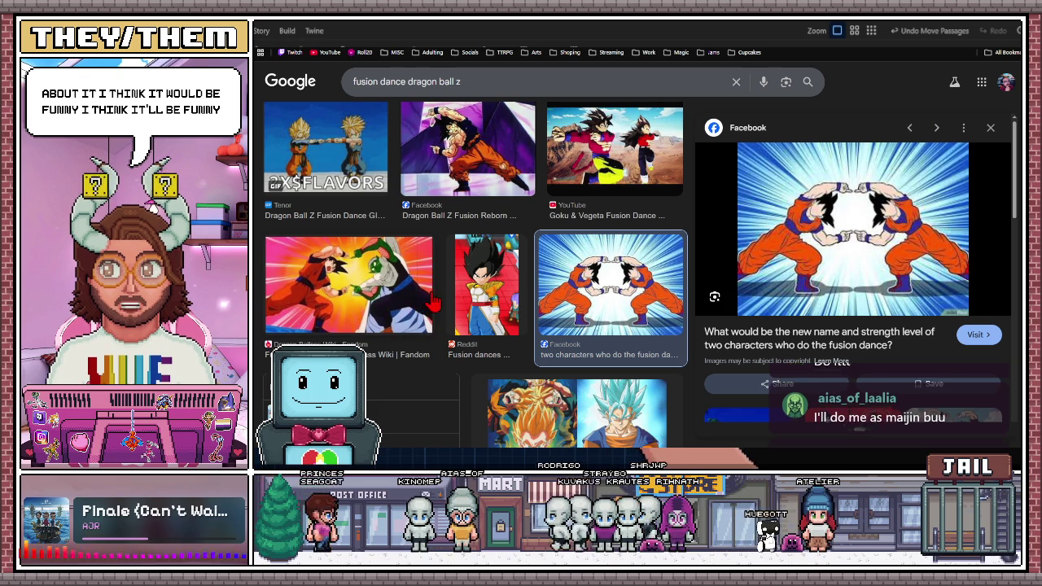
scroll(488, 302, "down", 2)
scroll(509, 312, "down", 10)
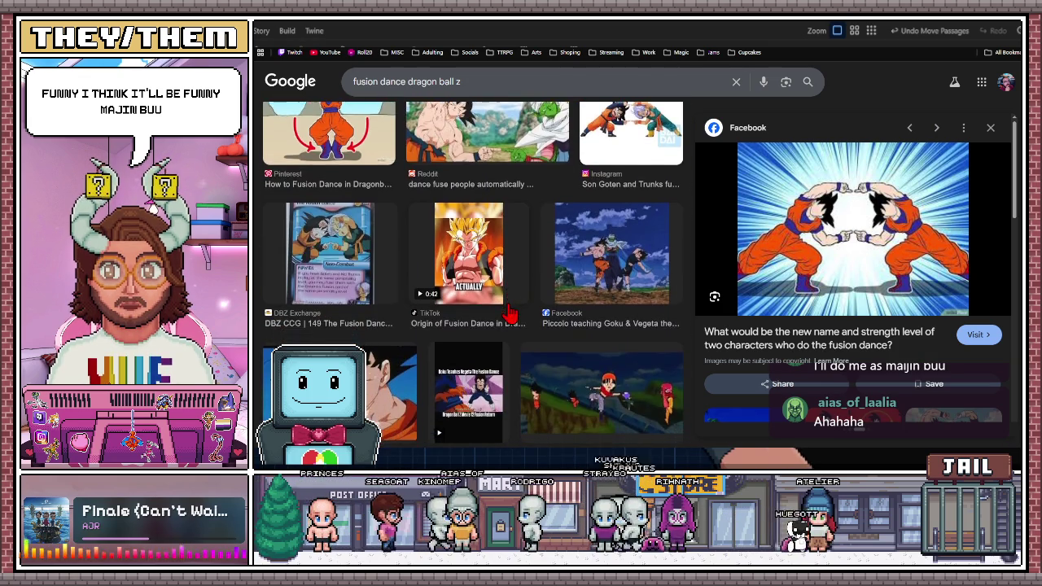
scroll(521, 317, "down", 3)
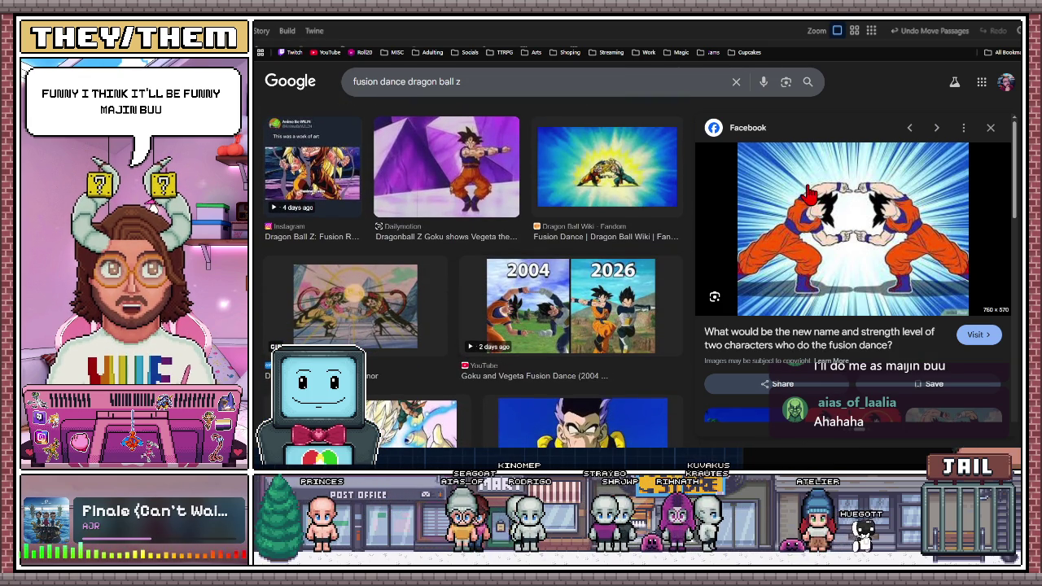
scroll(710, 226, "up", 1)
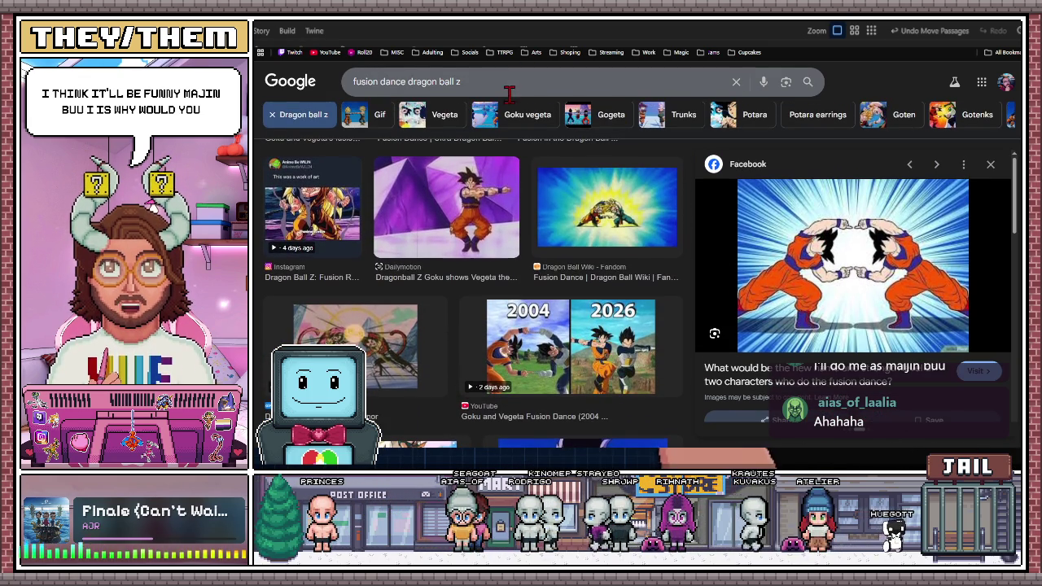
left_click_drag(461, 82, 335, 96)
type("krillin")
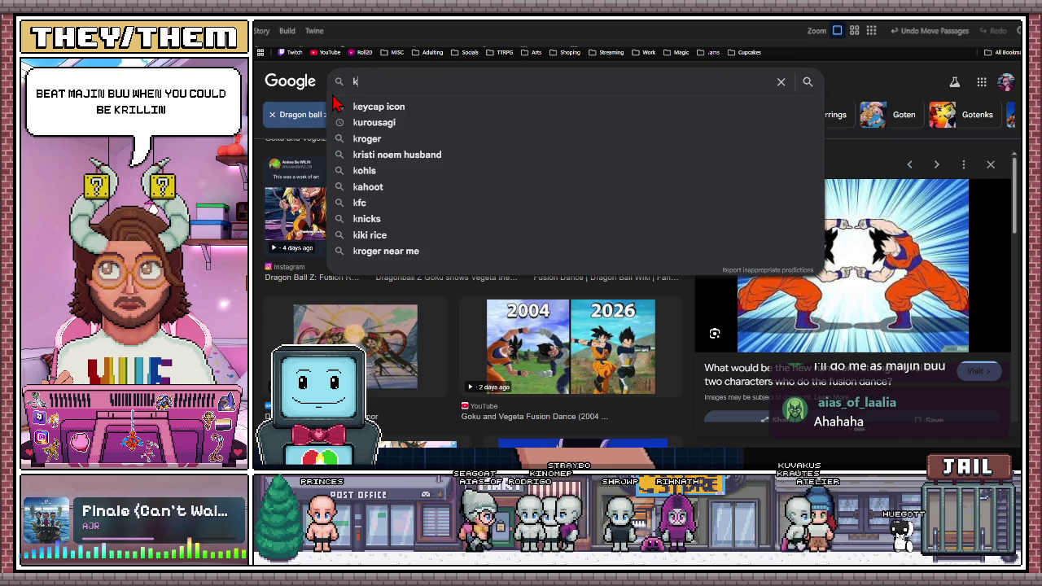
- Search images for 'krillin' and preview the Dragon Ball Guru fight-profile image
key("Return")
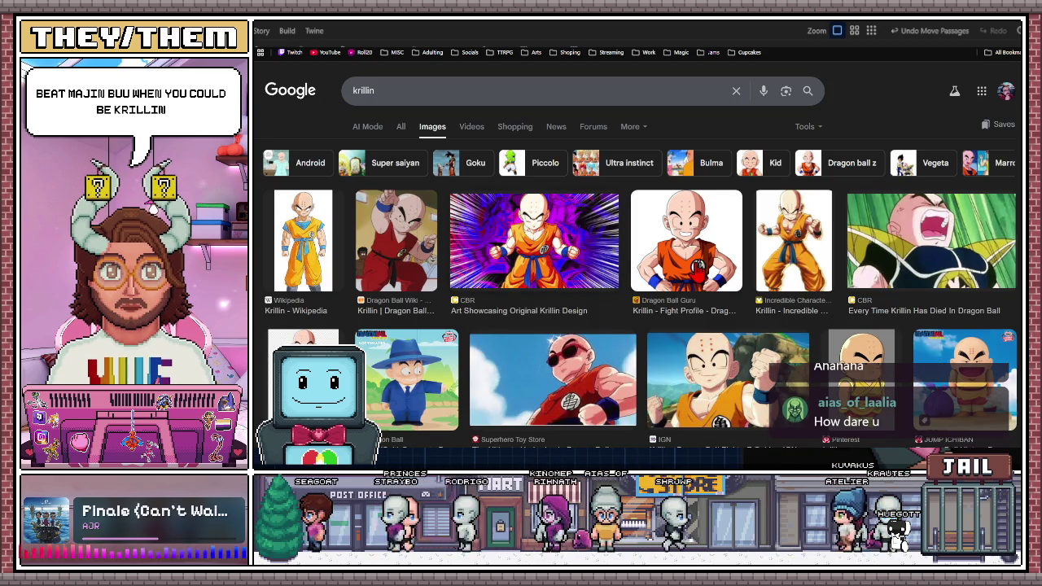
left_click(698, 267)
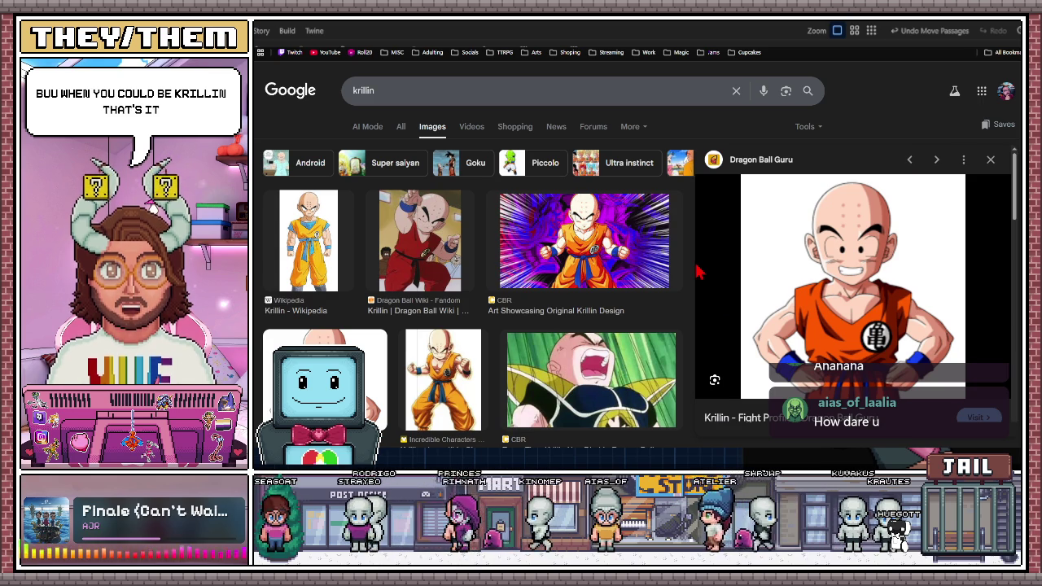
scroll(698, 272, "down", 1)
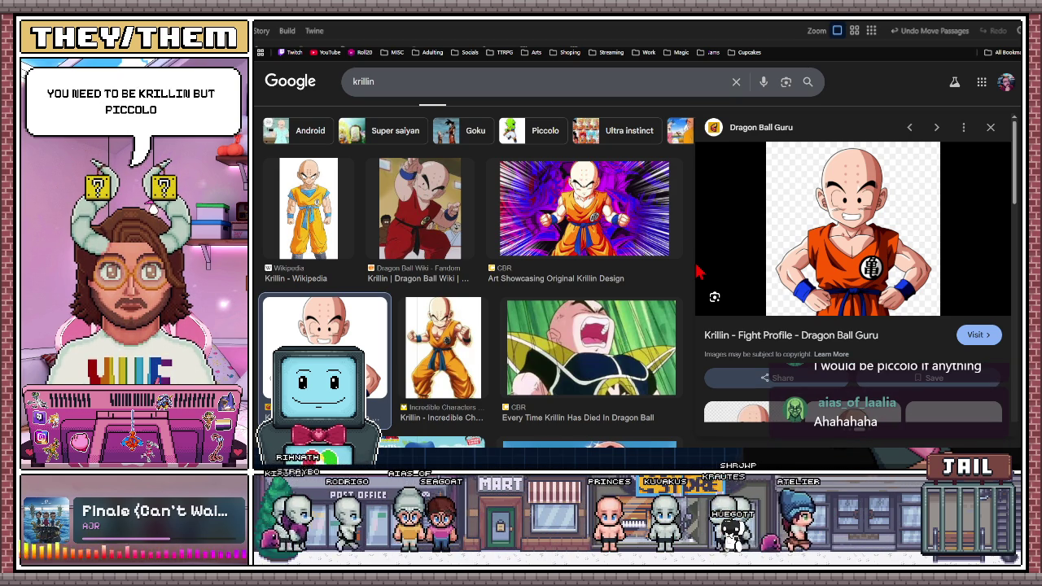
scroll(624, 349, "down", 5)
scroll(623, 349, "up", 1)
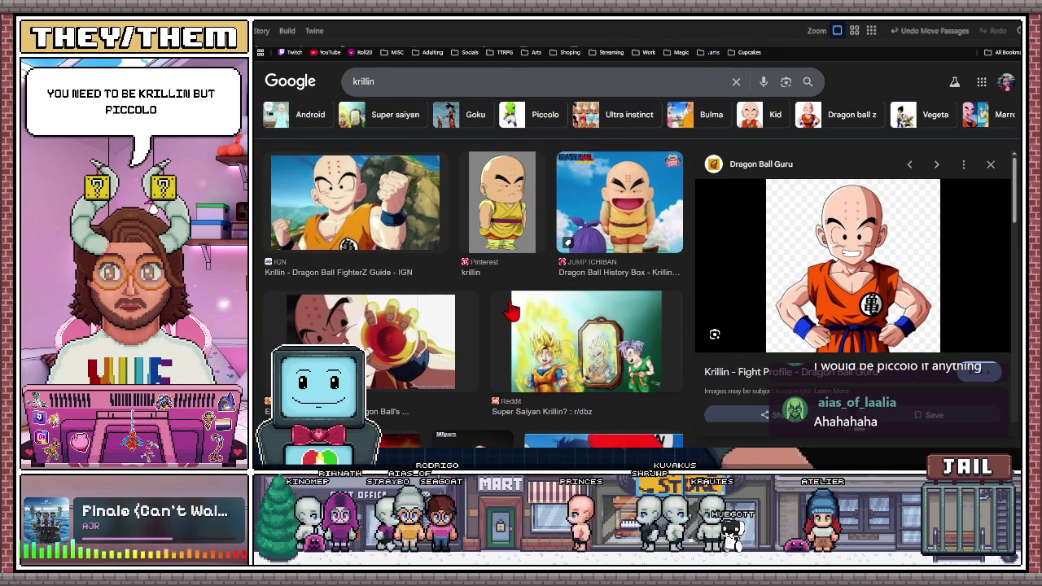
- Preview the Jump Ichiban Dragon Ball History Box Krillin figure, then extend the query with 'with a be'
left_click(620, 211)
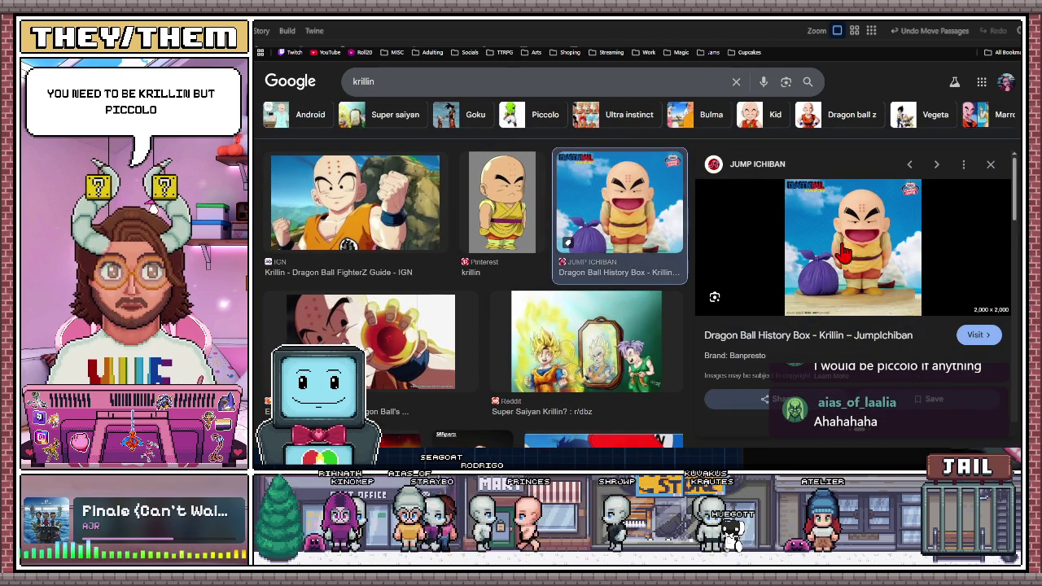
scroll(505, 301, "down", 10)
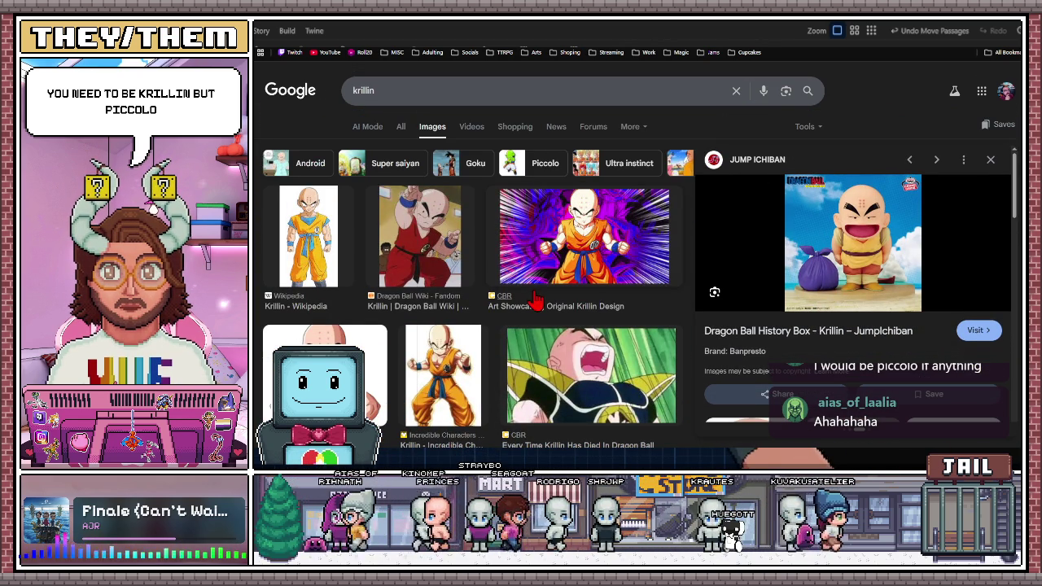
scroll(521, 294, "down", 2)
scroll(496, 285, "up", 2)
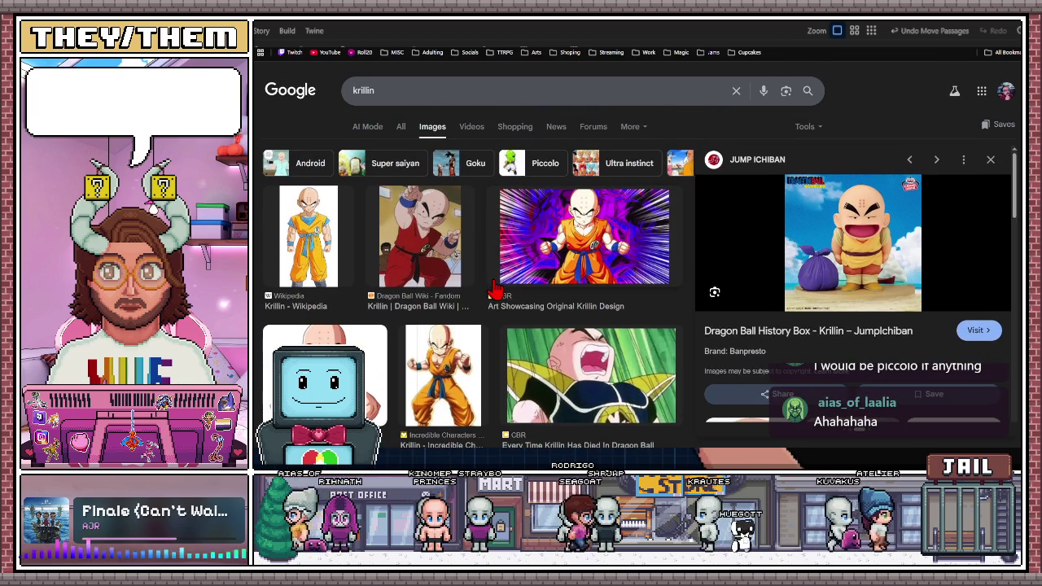
scroll(495, 288, "down", 5)
scroll(495, 288, "down", 6)
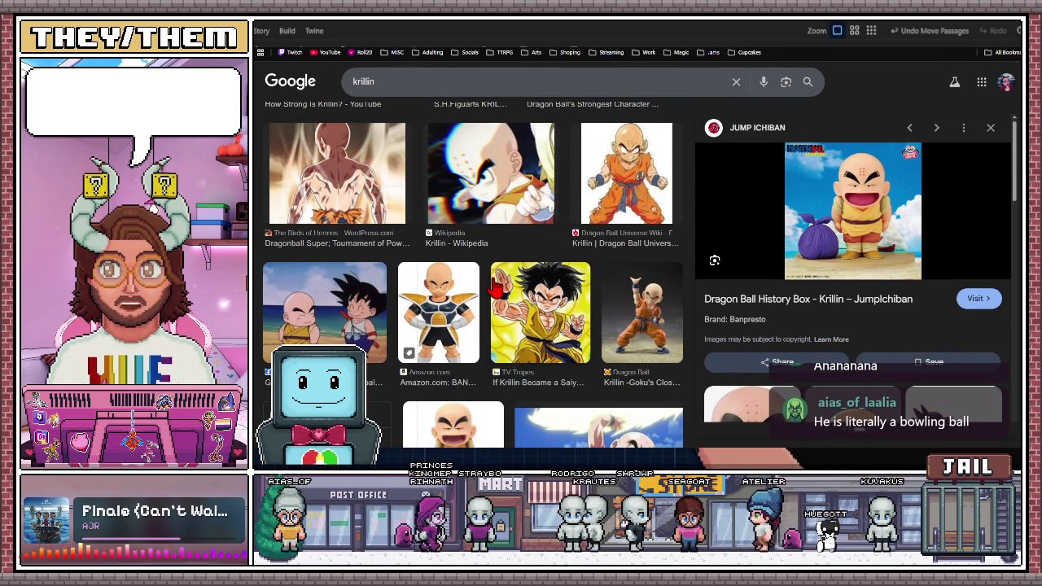
scroll(494, 285, "down", 8)
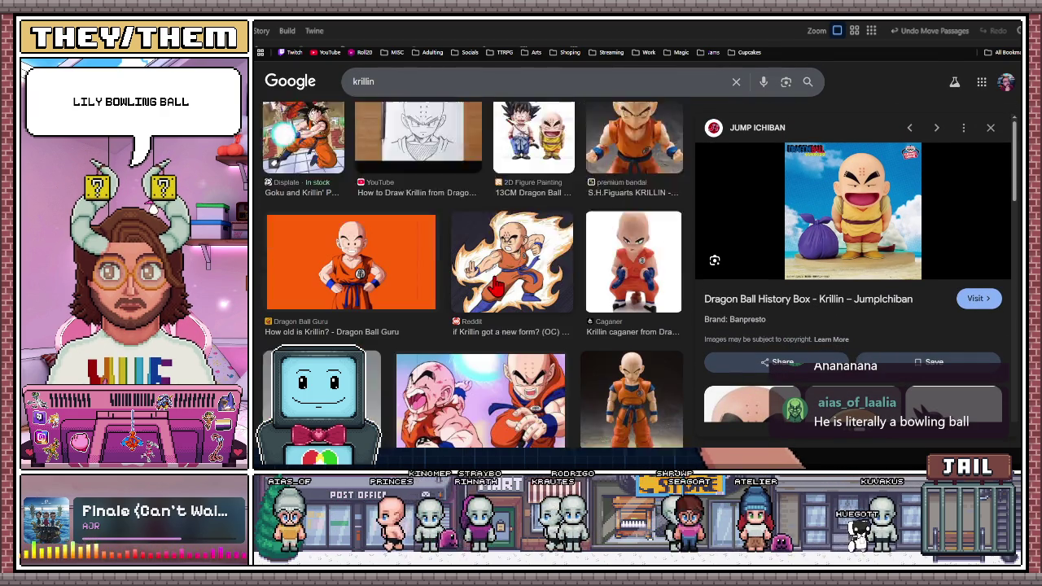
scroll(494, 285, "down", 2)
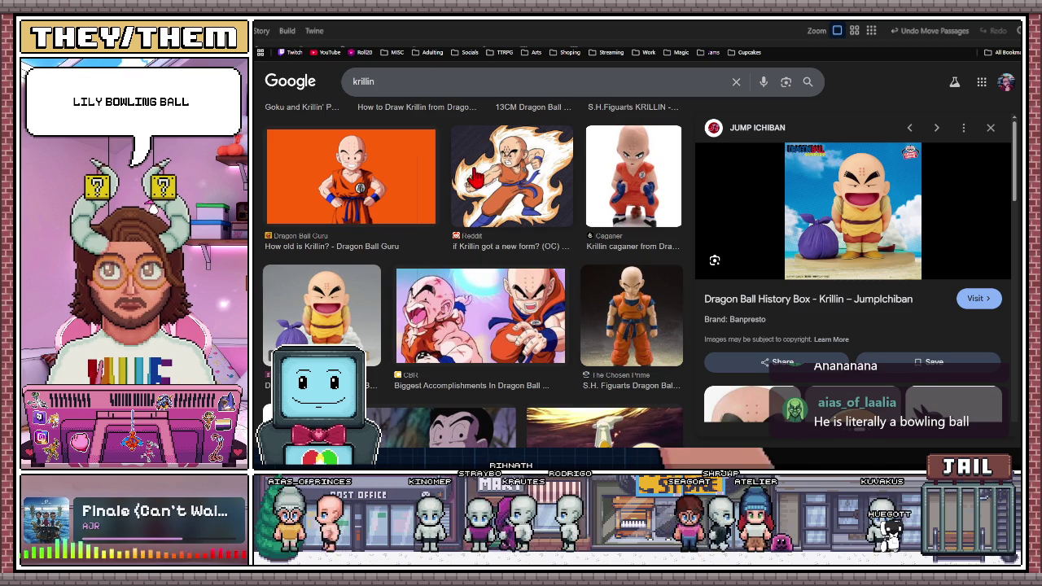
scroll(456, 227, "up", 3)
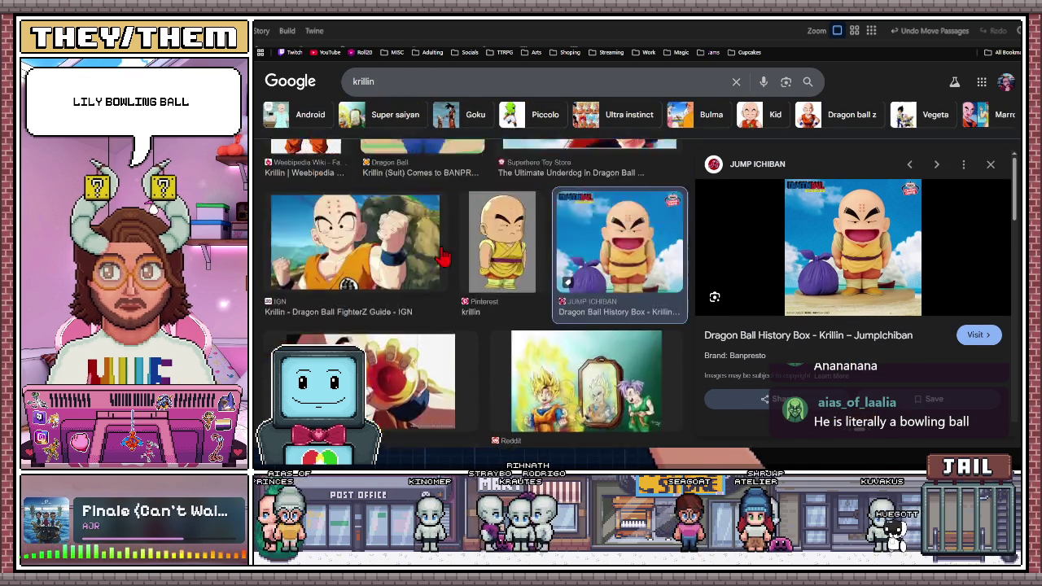
scroll(444, 257, "up", 2)
left_click(407, 81)
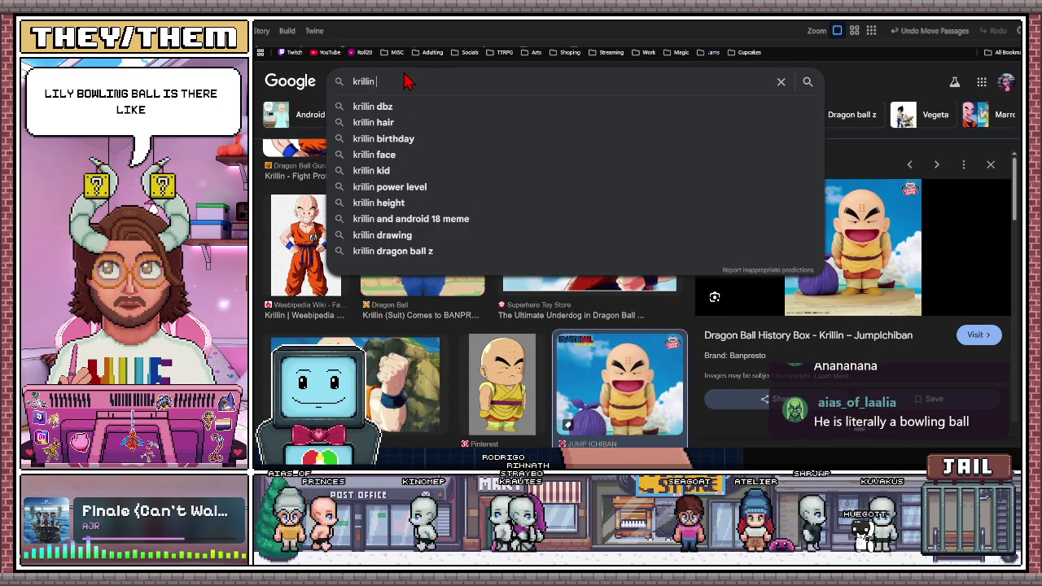
type("with a beard")
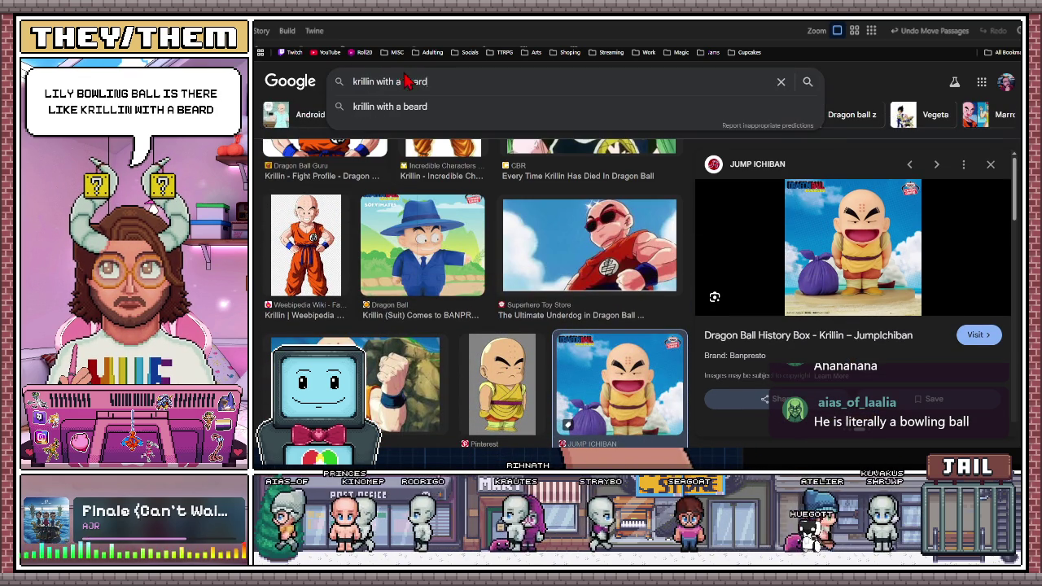
- Search images for 'krillin with a beard' and preview the Kulilin (Universe 9) image
key("Return")
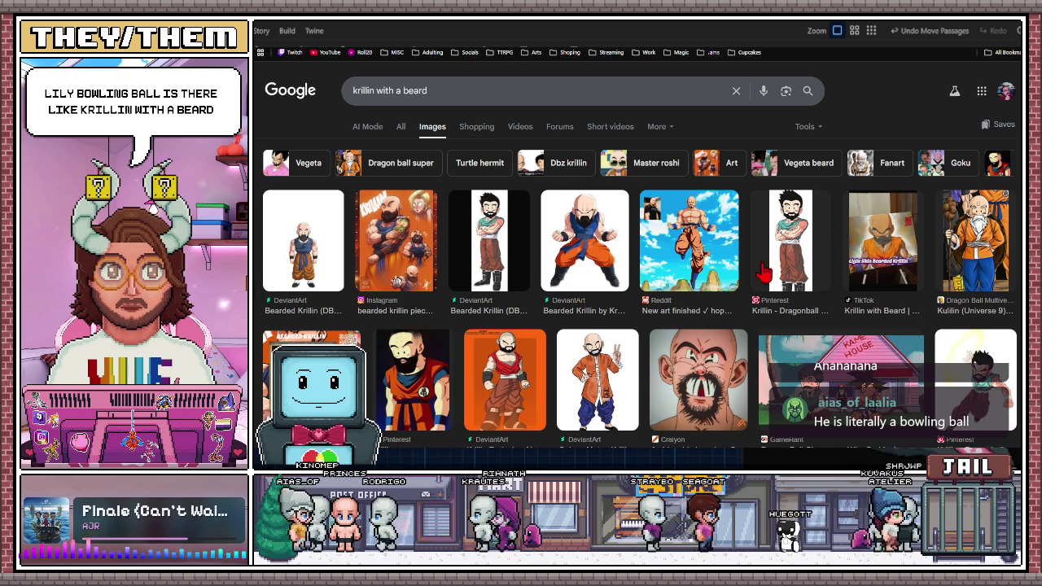
scroll(704, 297, "down", 1)
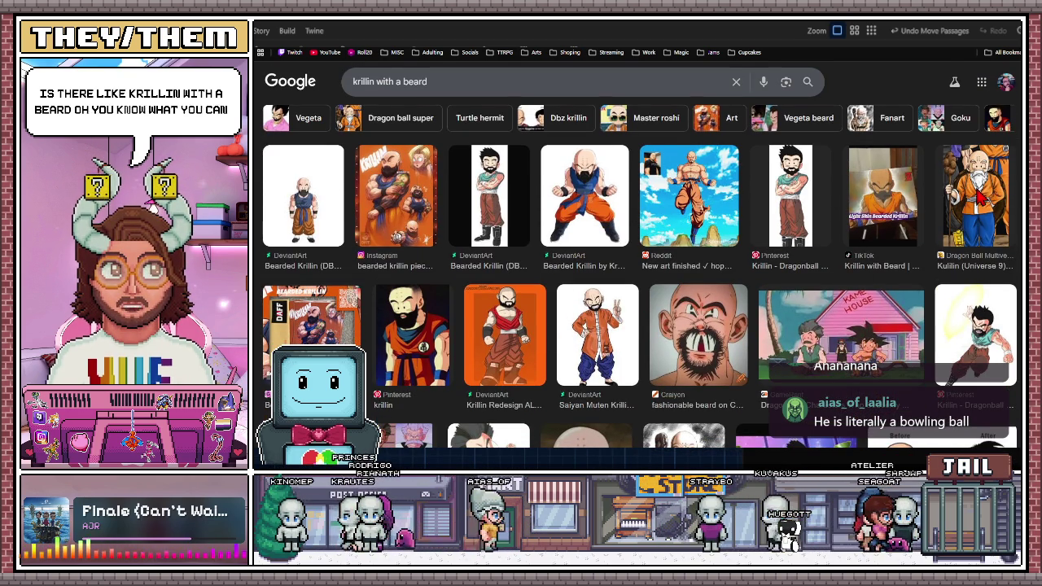
left_click(993, 196)
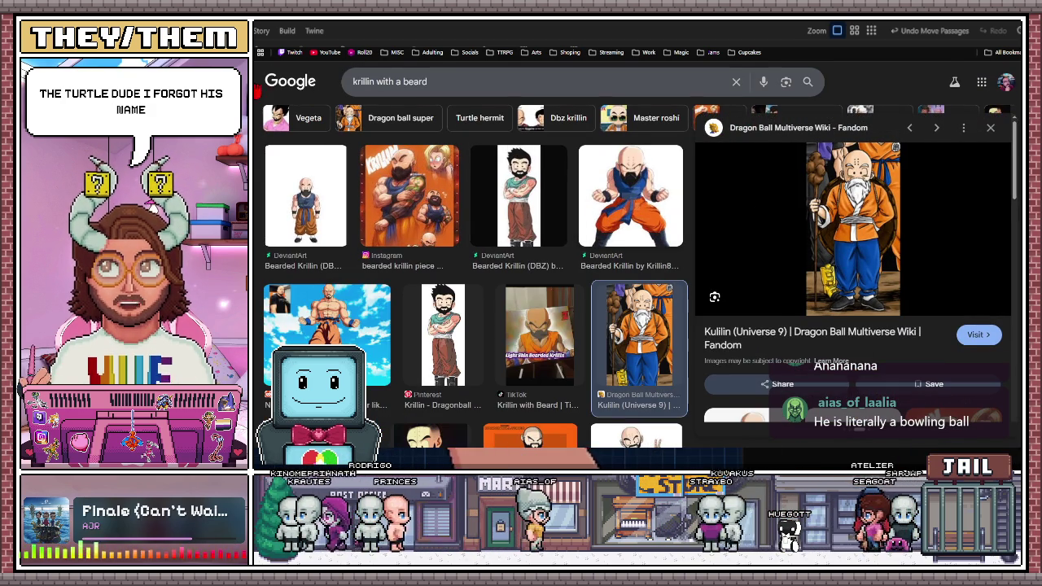
- Replace the query with 'master roshi' and preview the Master Roshi on a turtle image
left_click(414, 82)
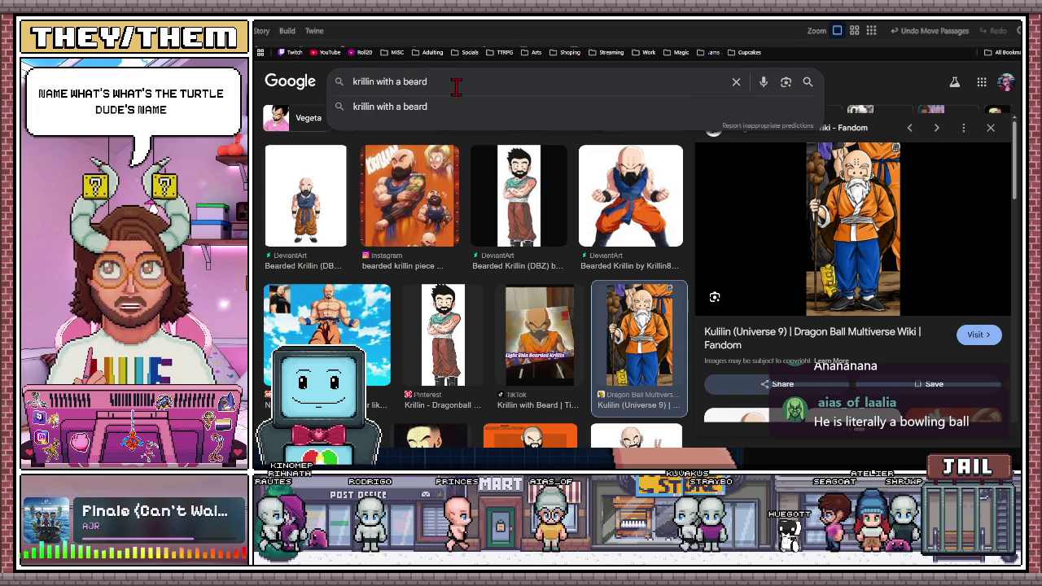
key("ctrl+a")
type("master")
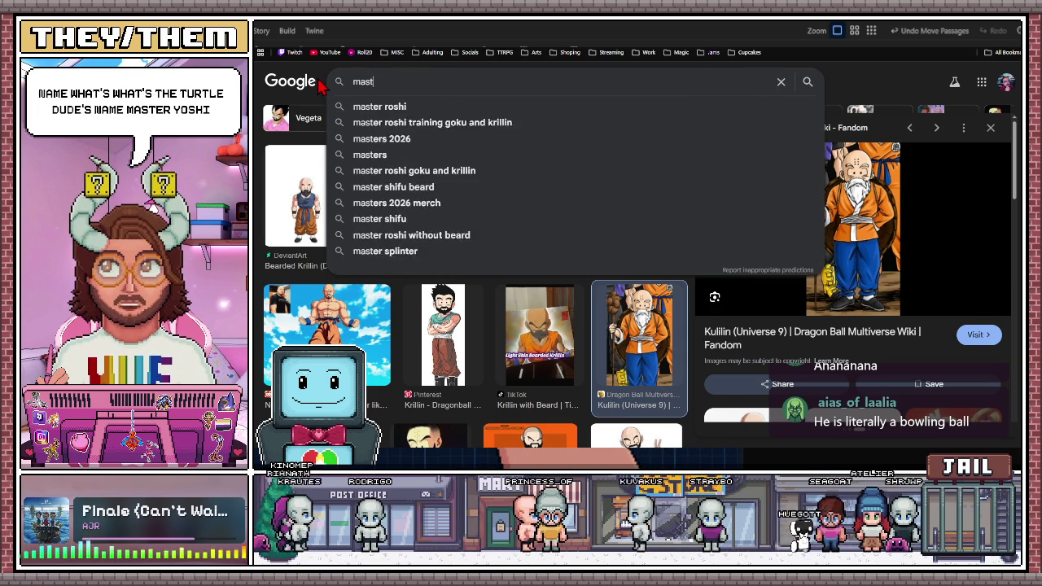
left_click(378, 107)
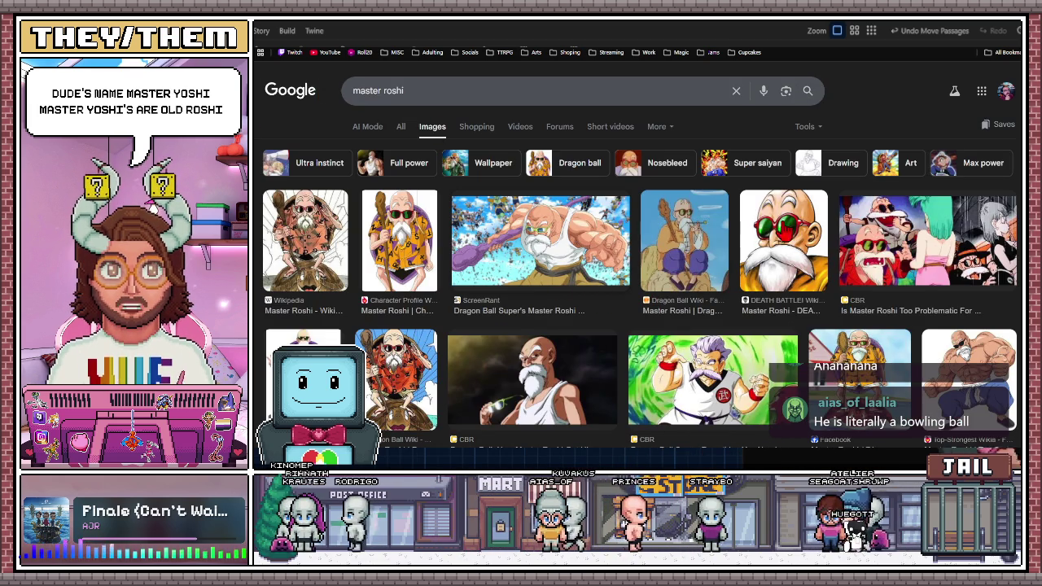
scroll(585, 254, "down", 2)
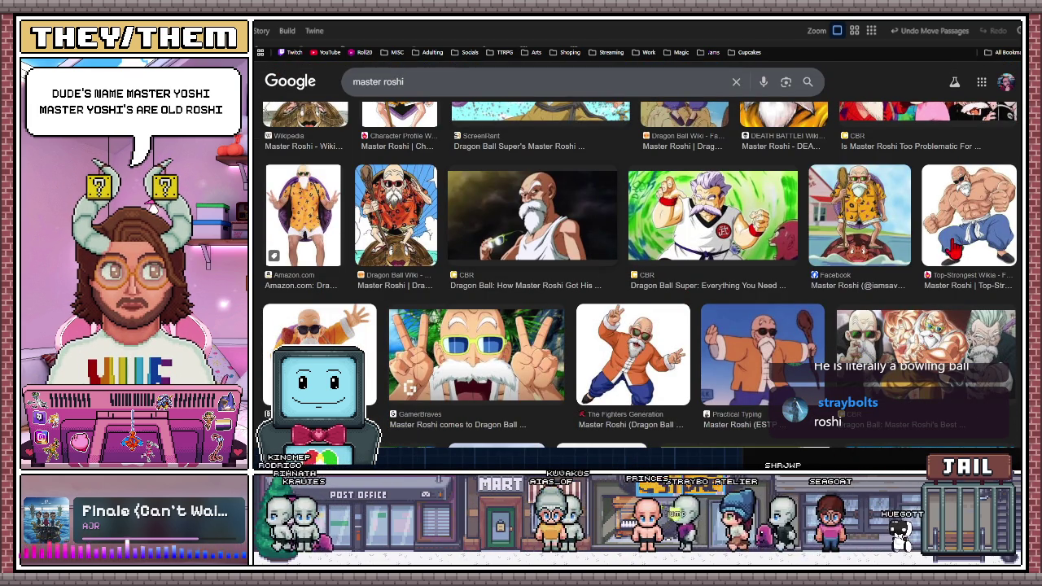
left_click(883, 234)
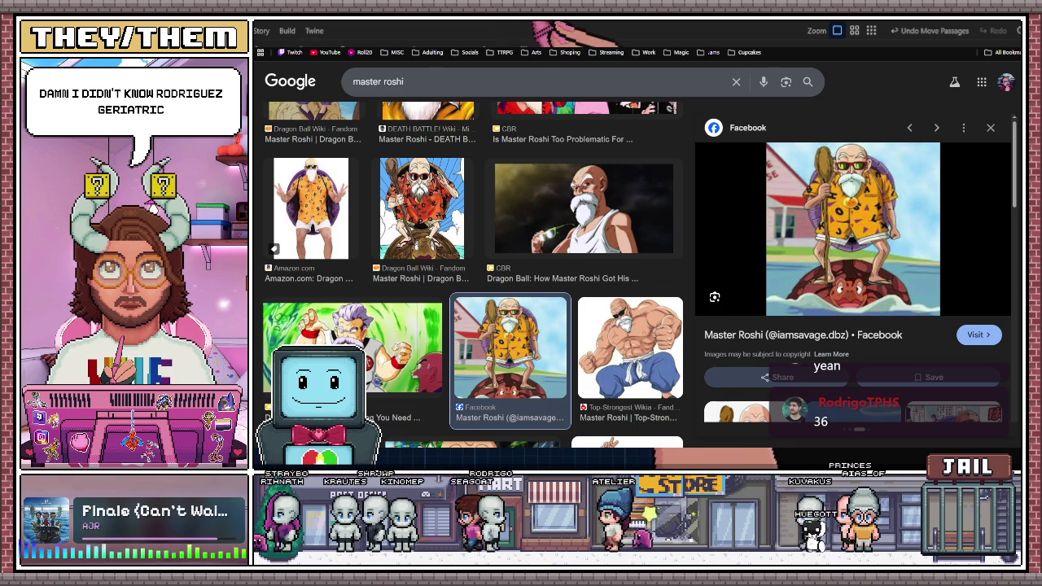
- Read Stella's lines in the Stella Cupcake Shop script in Google Docs, then return to Twine
left_click(545, 32)
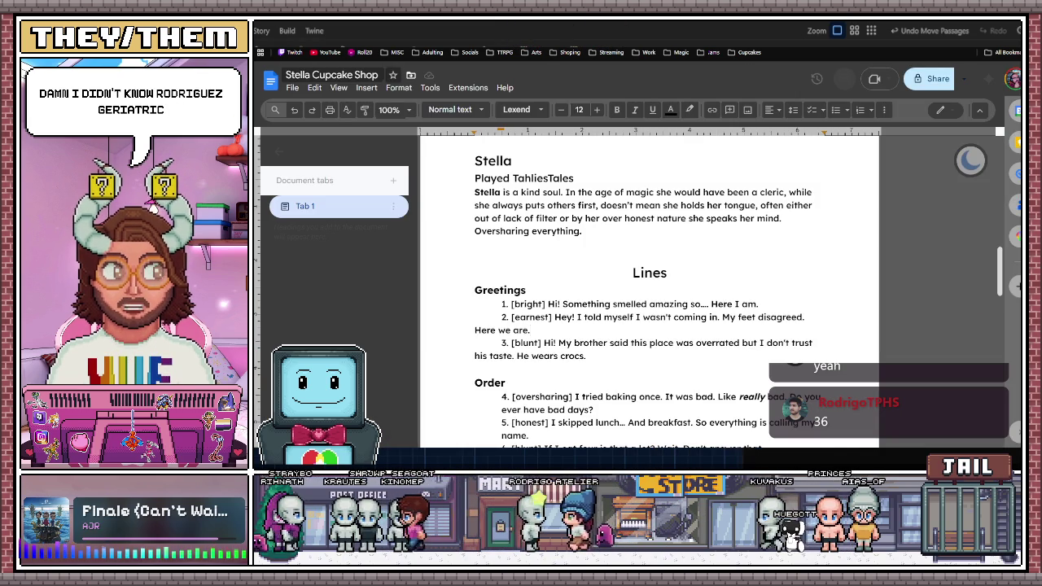
key("alt+Tab")
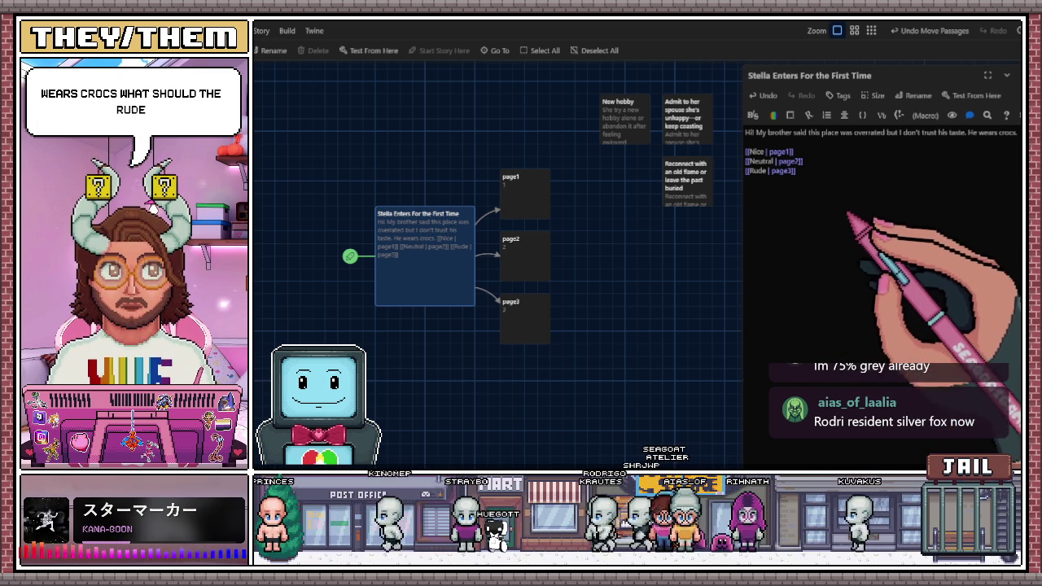
left_click(768, 177)
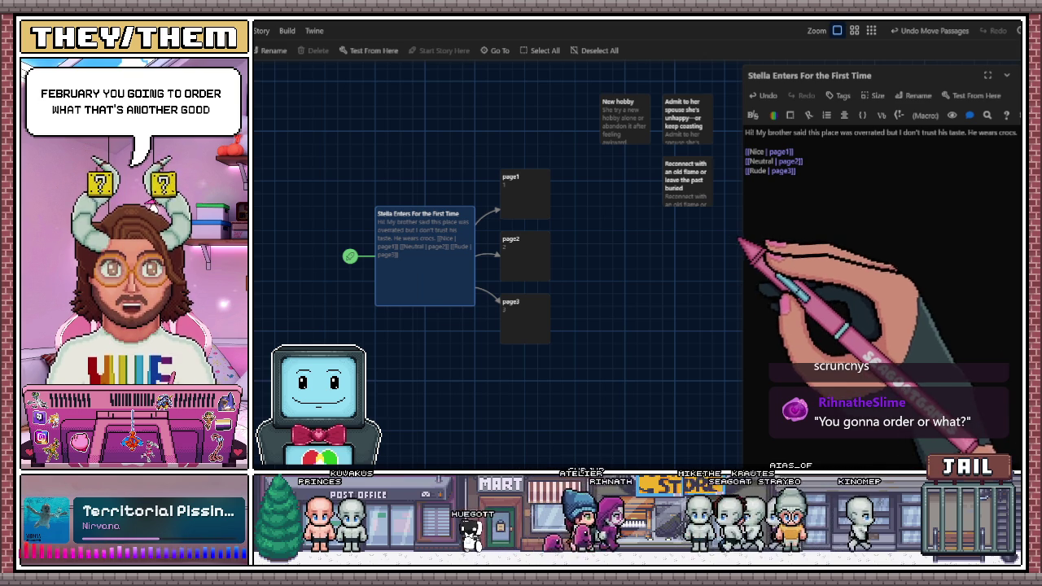
- Replace the third link's label 'Rude' with 'You must be fun to hang out with.', keeping page3
double_click(761, 171)
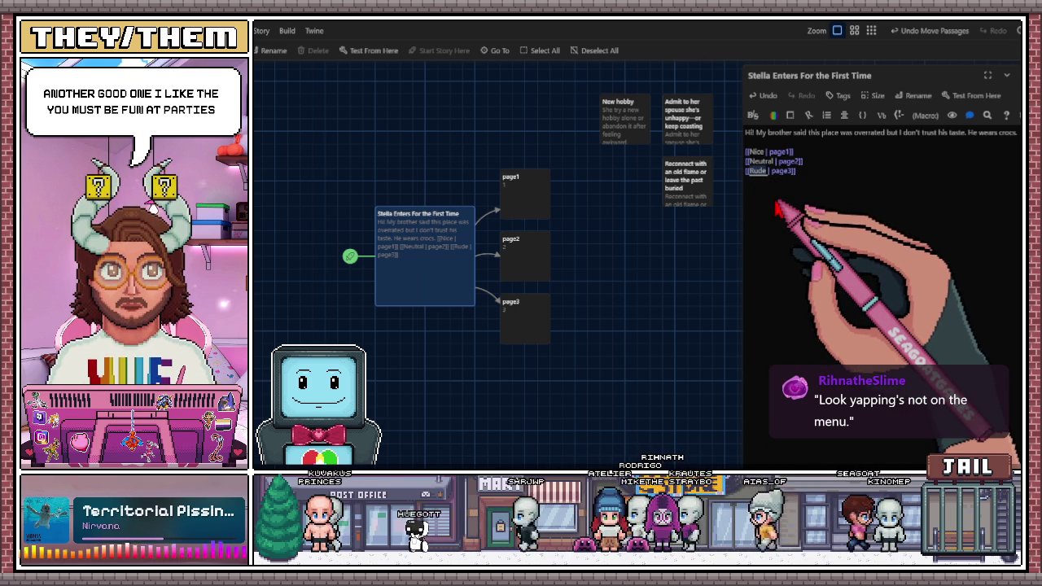
type("You must be fun")
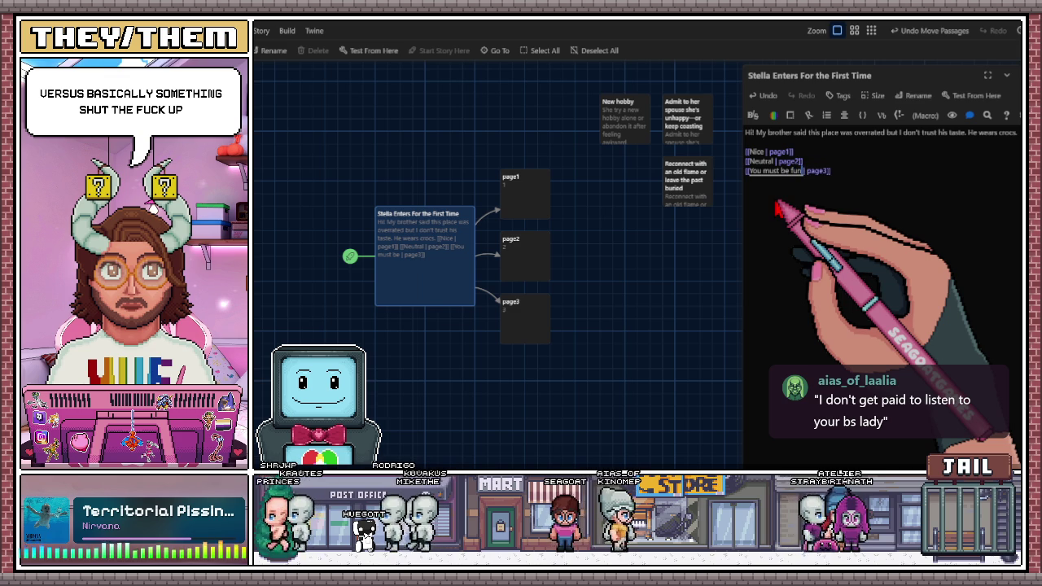
type("to hang")
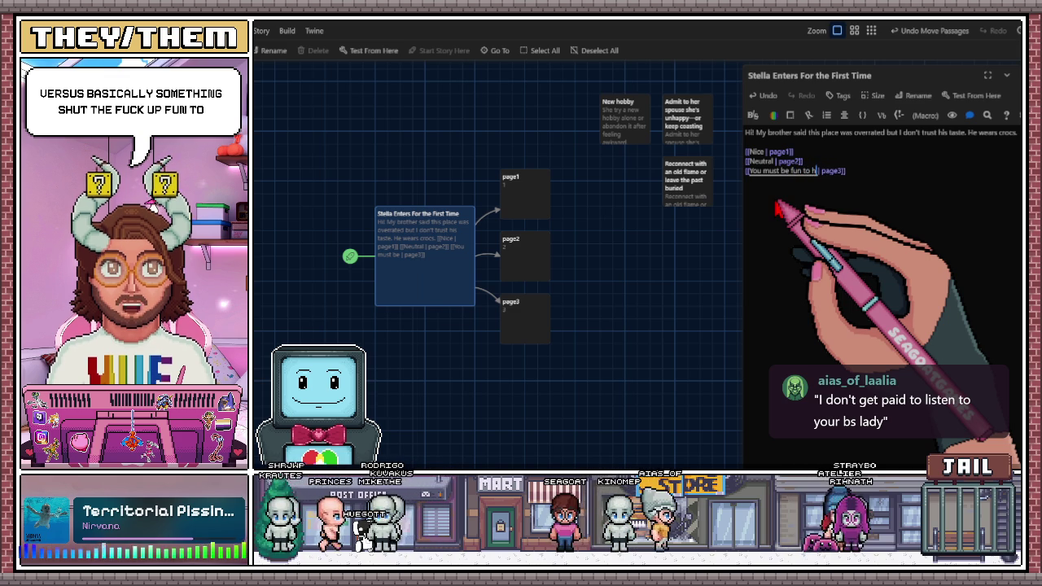
type(" out with")
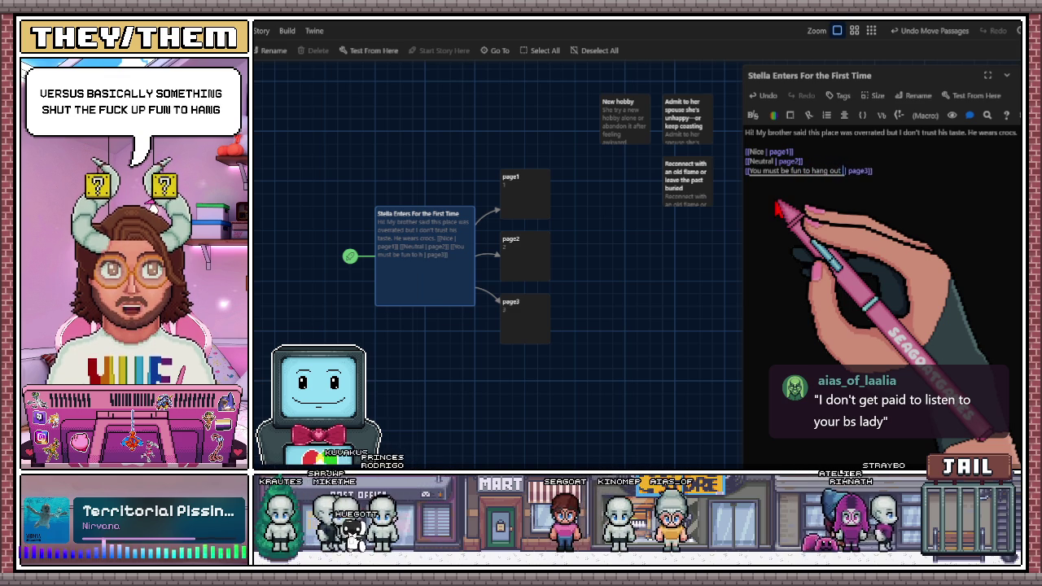
type(".")
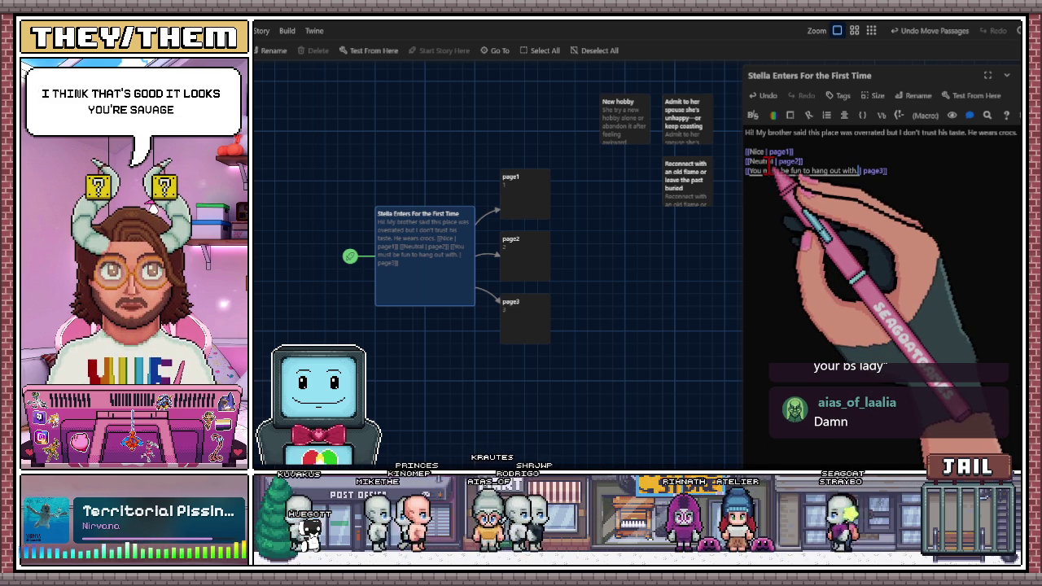
- Rewrite the second link's label 'Neutral' as 'What would you like to order?', keeping page2
double_click(772, 161)
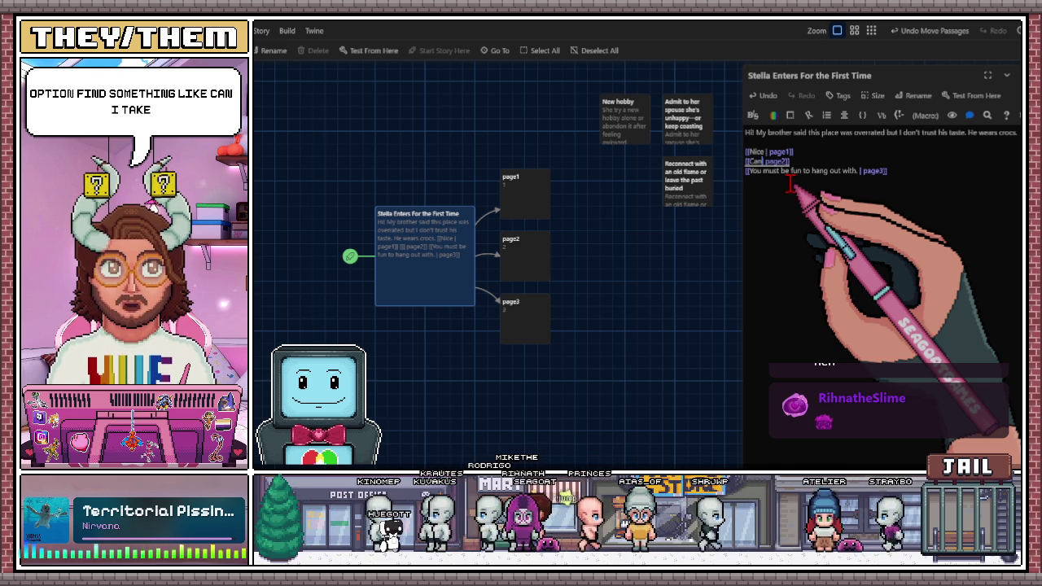
type("Can I take your")
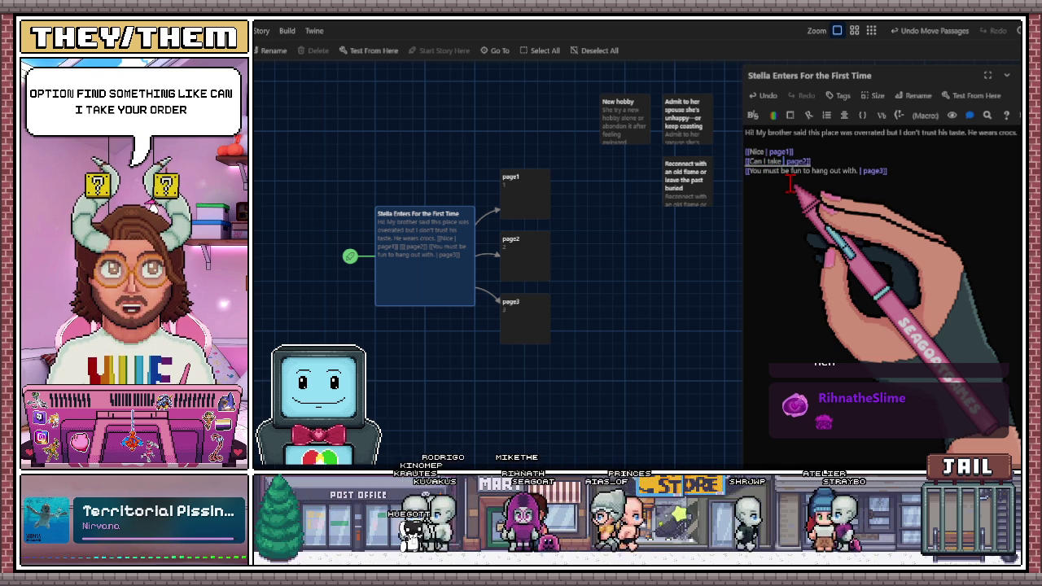
type("order?")
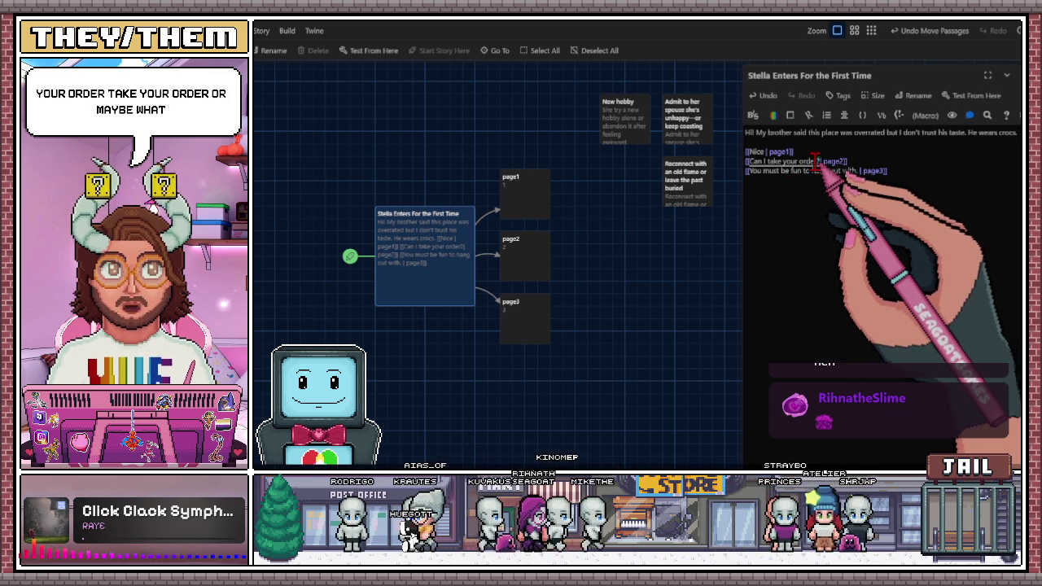
left_click_drag(821, 160, 756, 160)
key("BackSpace")
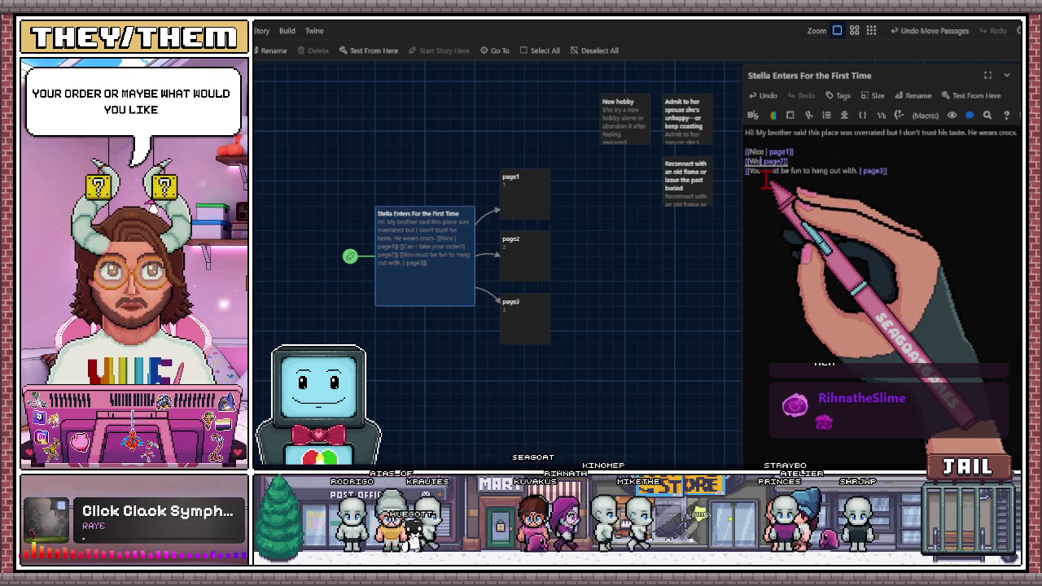
type("hat would you li")
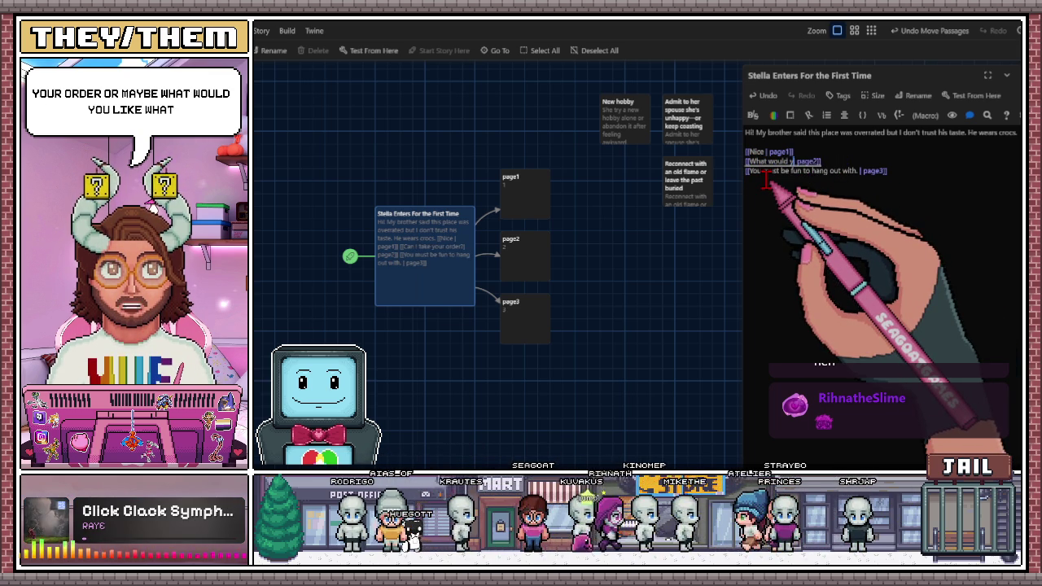
type("ke to or")
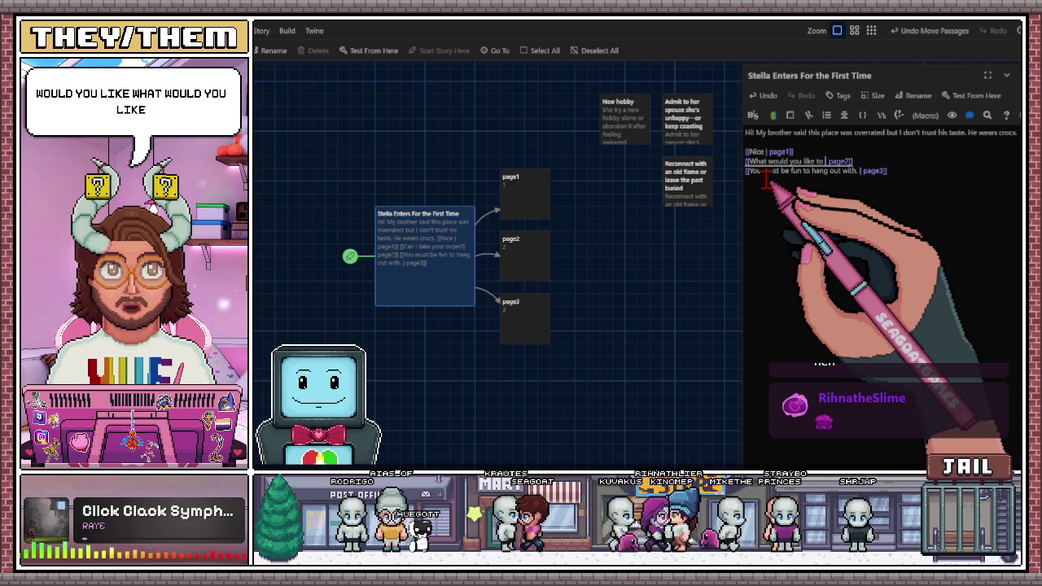
type("der")
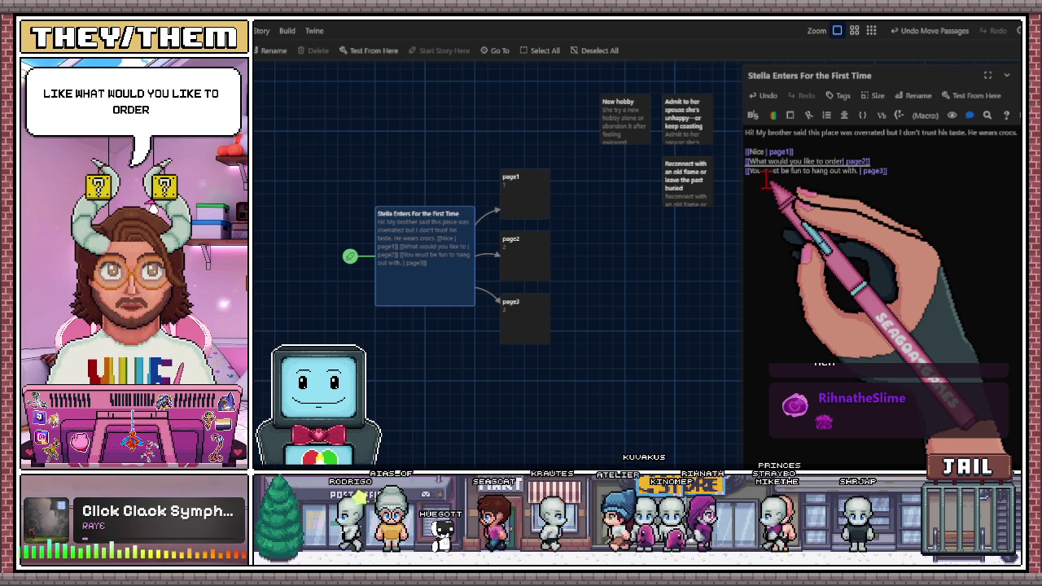
type("?")
left_click(766, 181)
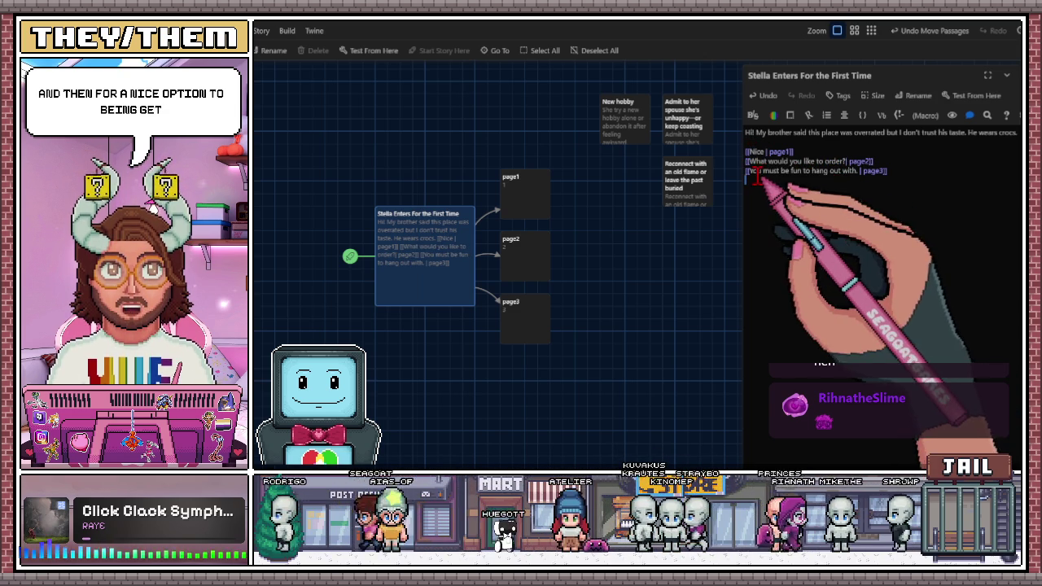
- Add the missing 'e' so the first link's label reads 'Nice' again
left_click(763, 152)
type("e")
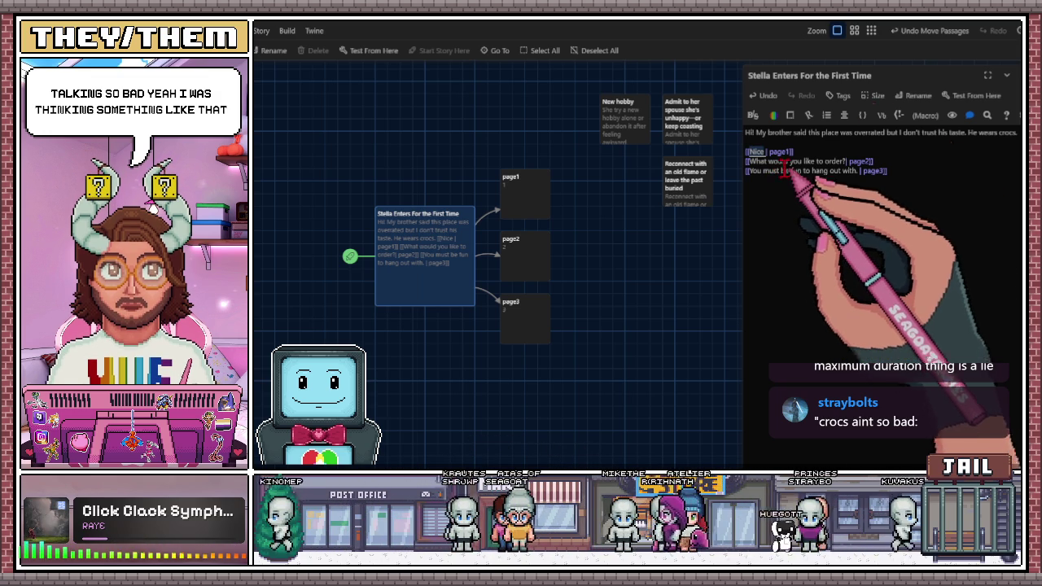
left_click(854, 31)
left_click(871, 31)
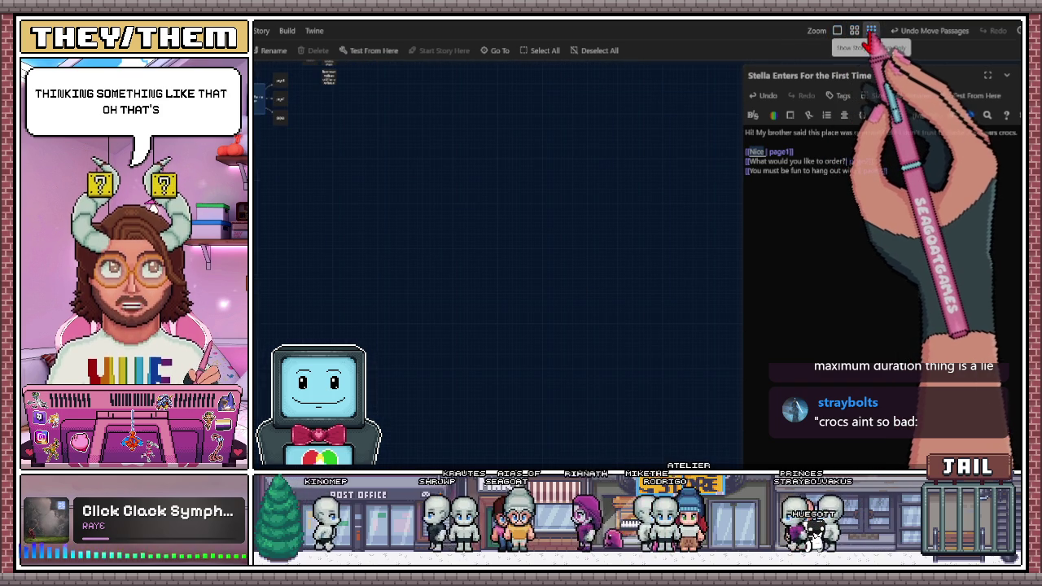
left_click(837, 31)
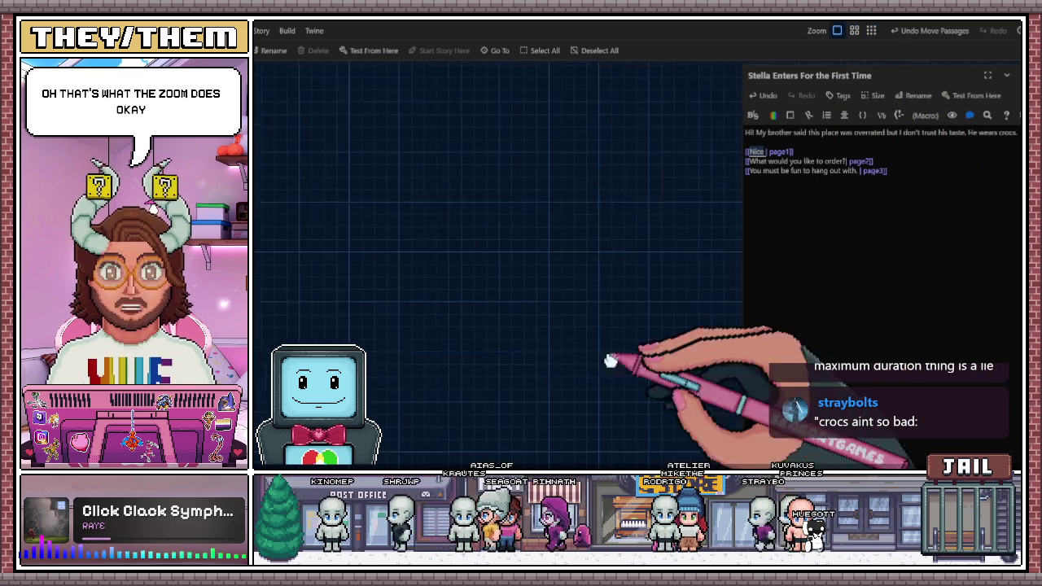
mouse_move(465, 252)
left_mouse_down()
mouse_move(514, 303)
mouse_move(547, 277)
mouse_move(612, 278)
left_mouse_up()
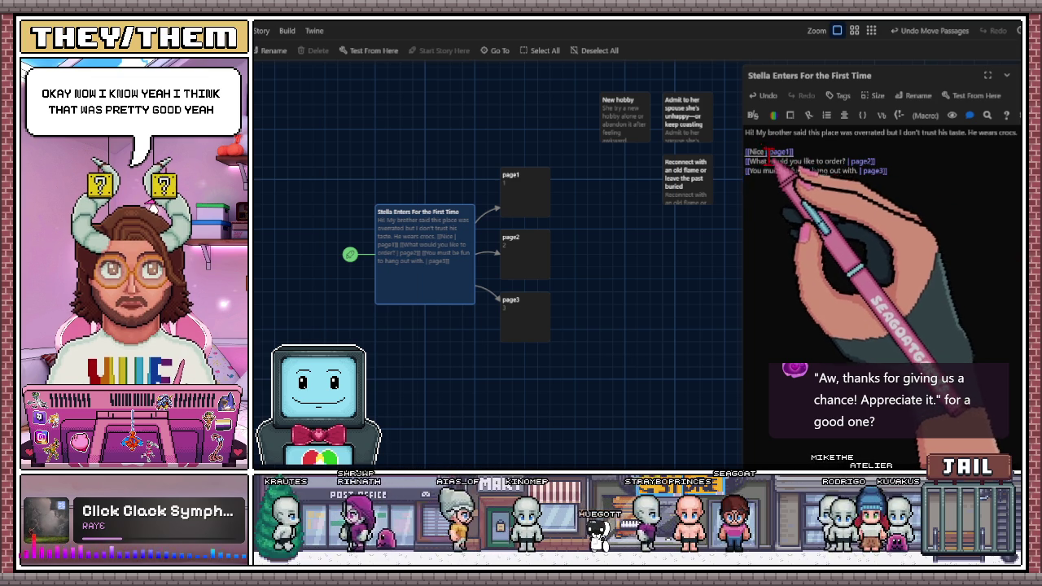
double_click(757, 152)
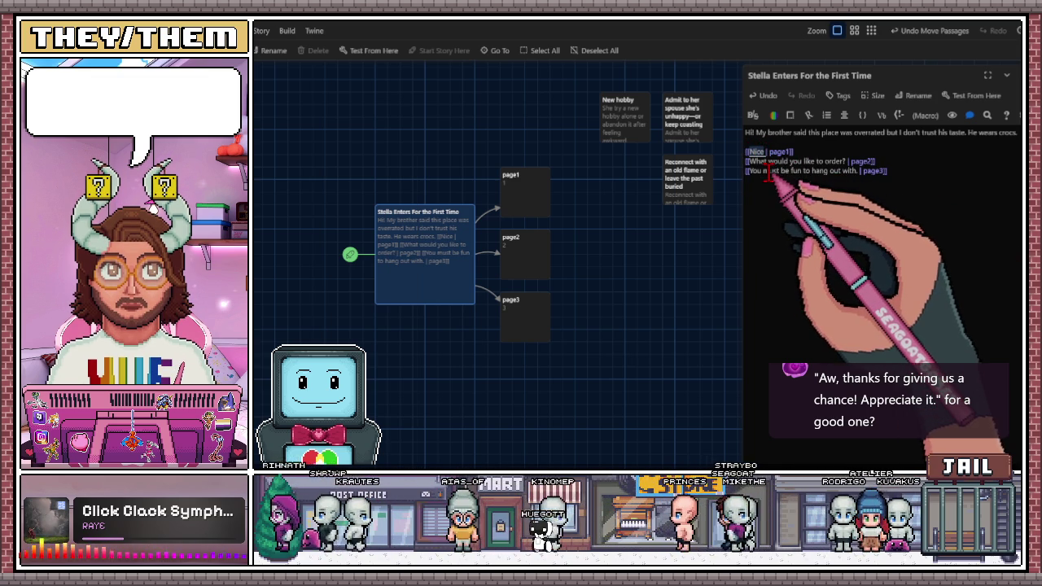
type("I")
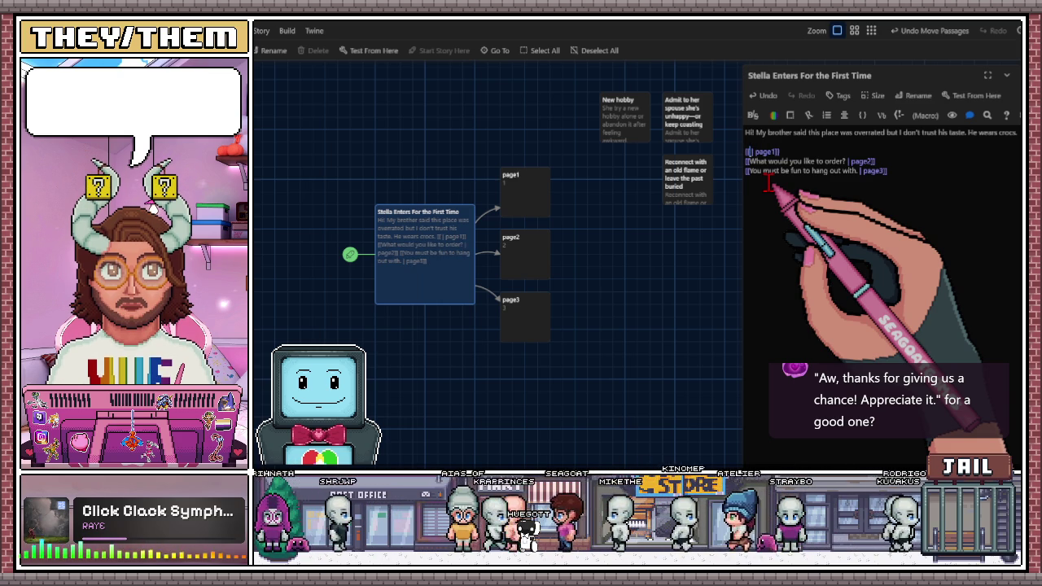
type("'t")
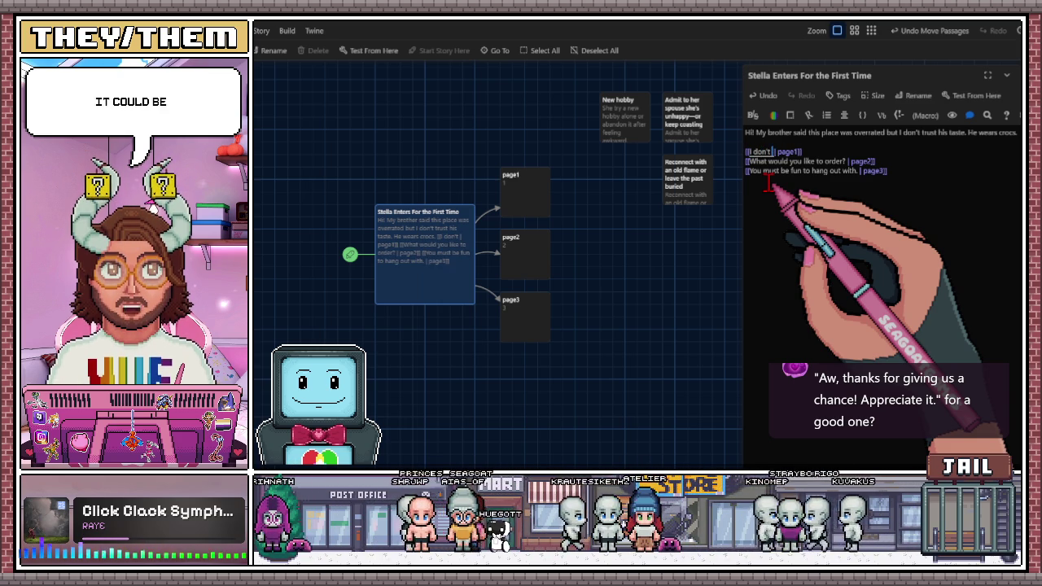
type(" t")
type("u")
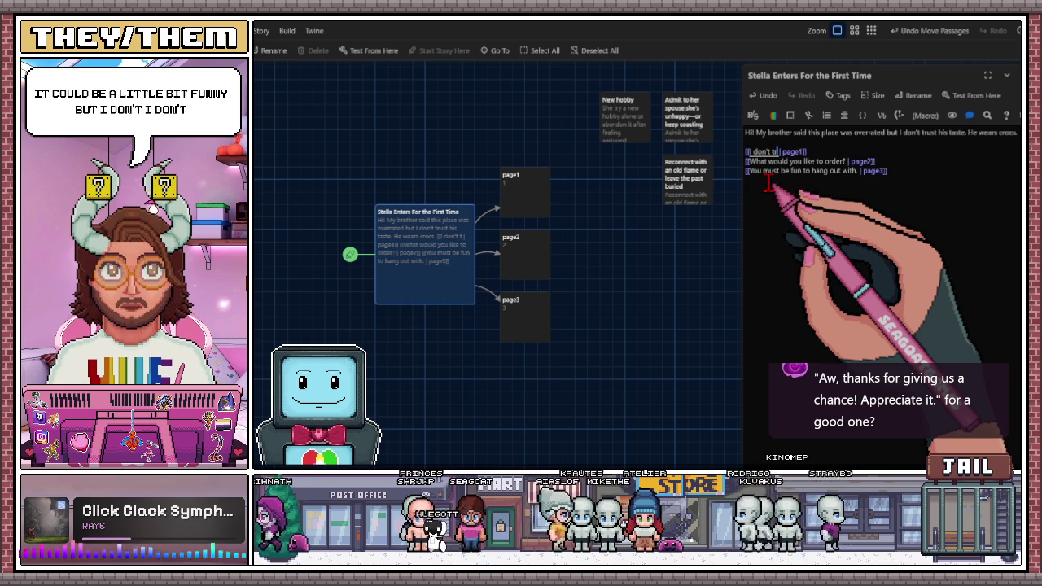
key("BackSpace")
key("BackSpace")
key("BackSpace")
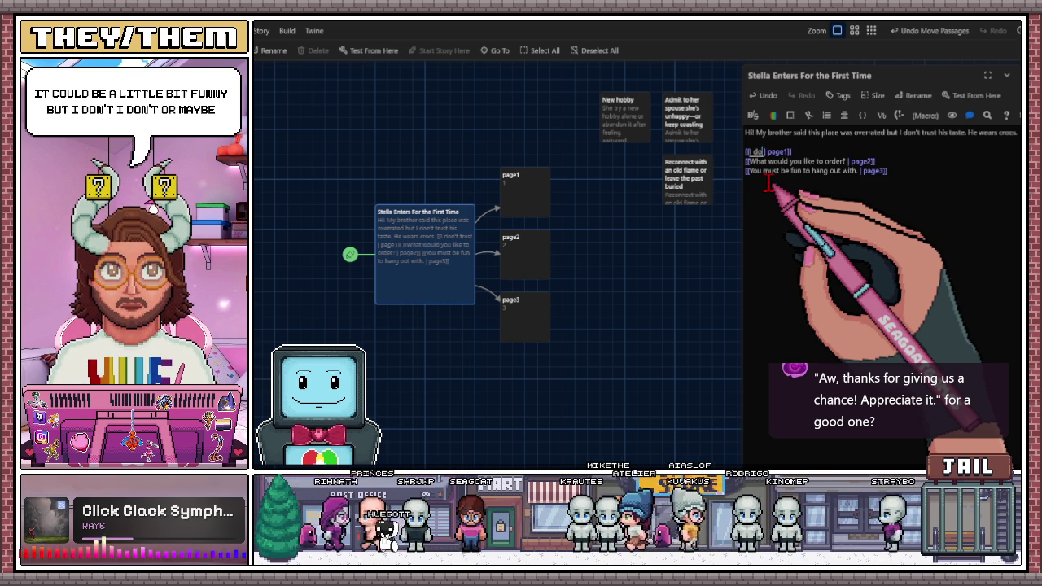
key("BackSpace")
key("BackSpace")
key("BackSpace")
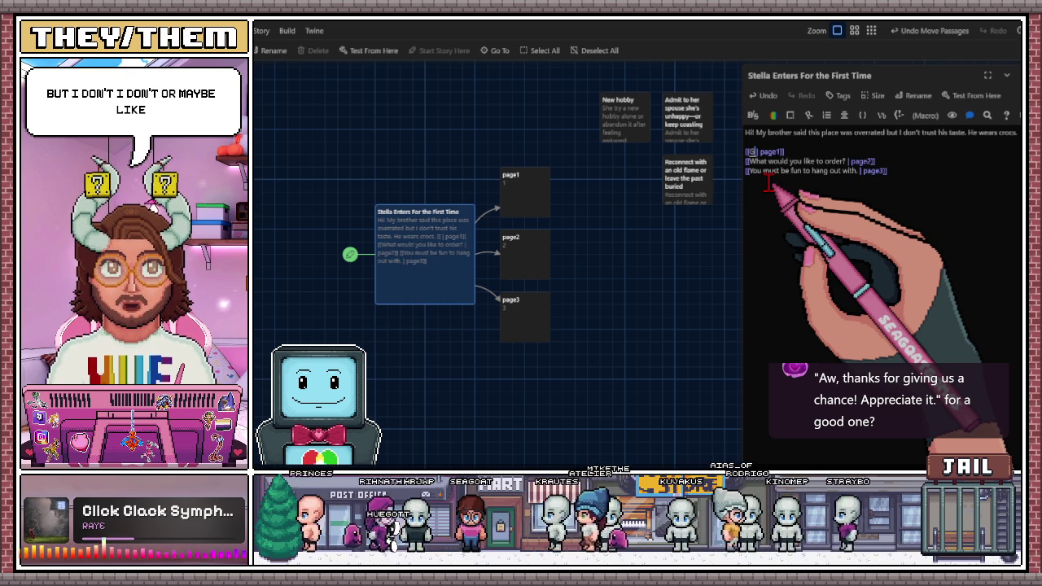
type("Good.")
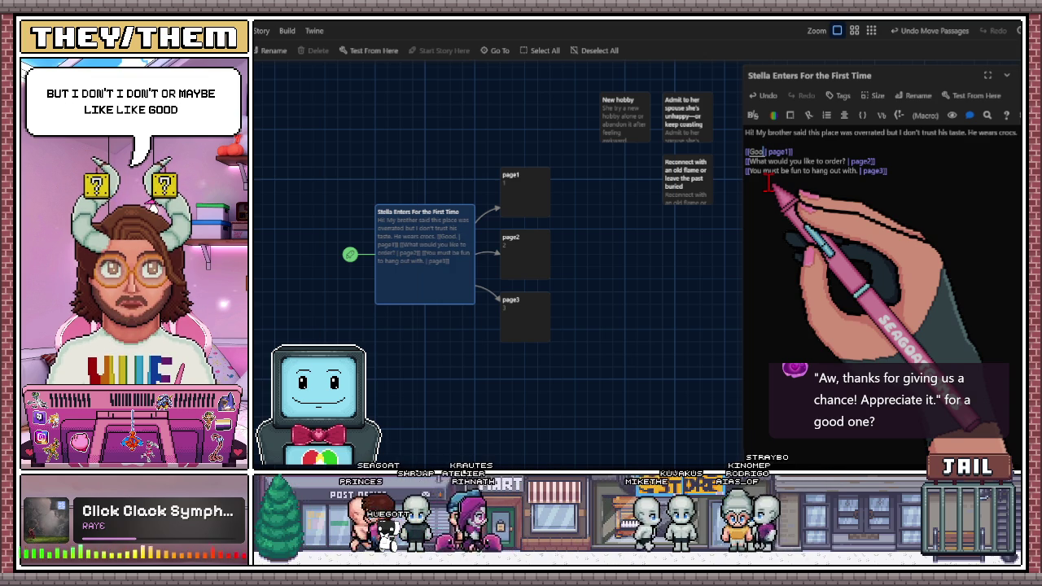
key("BackSpace")
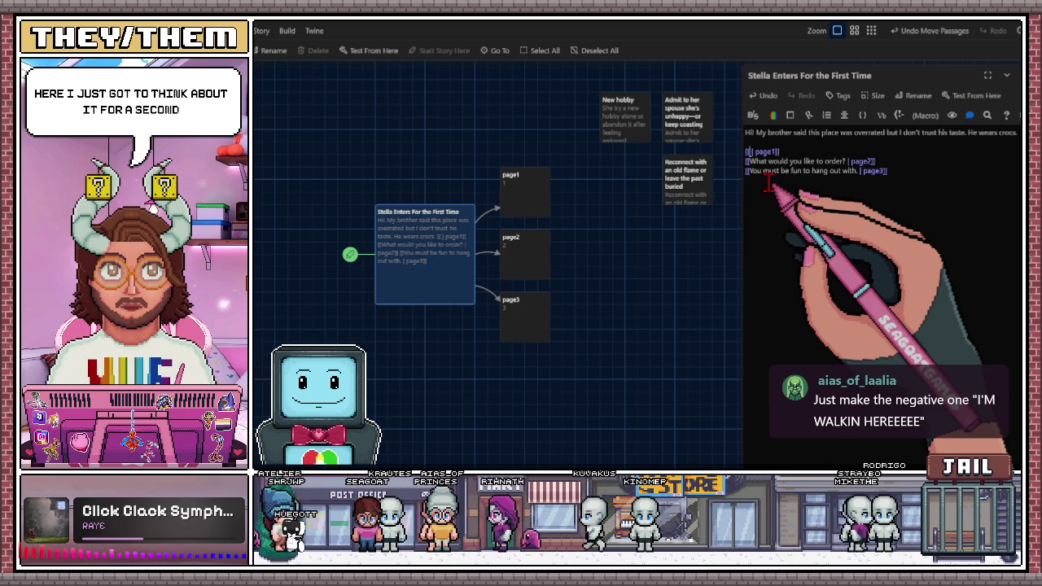
type("I don")
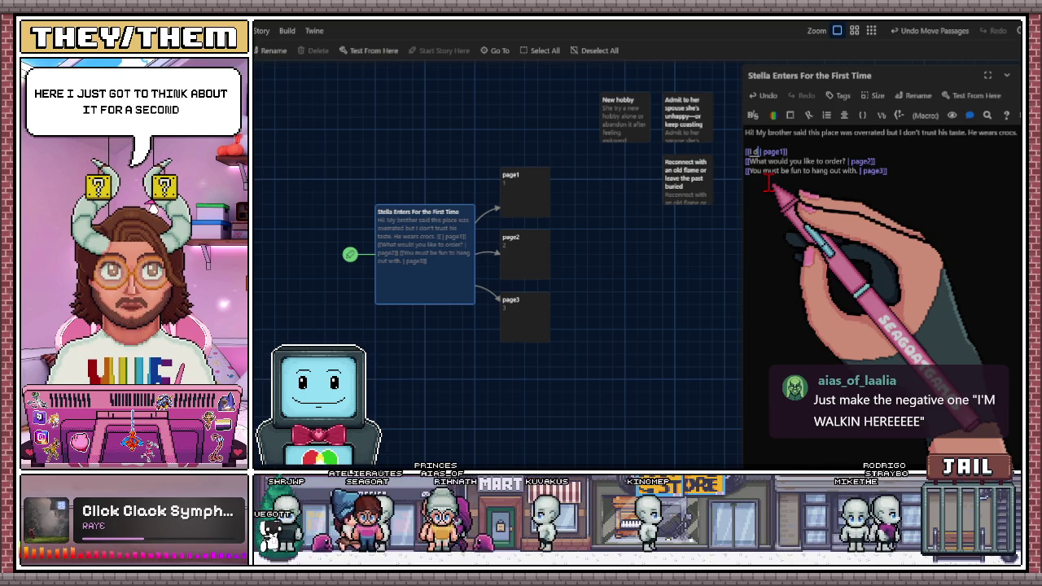
type("'")
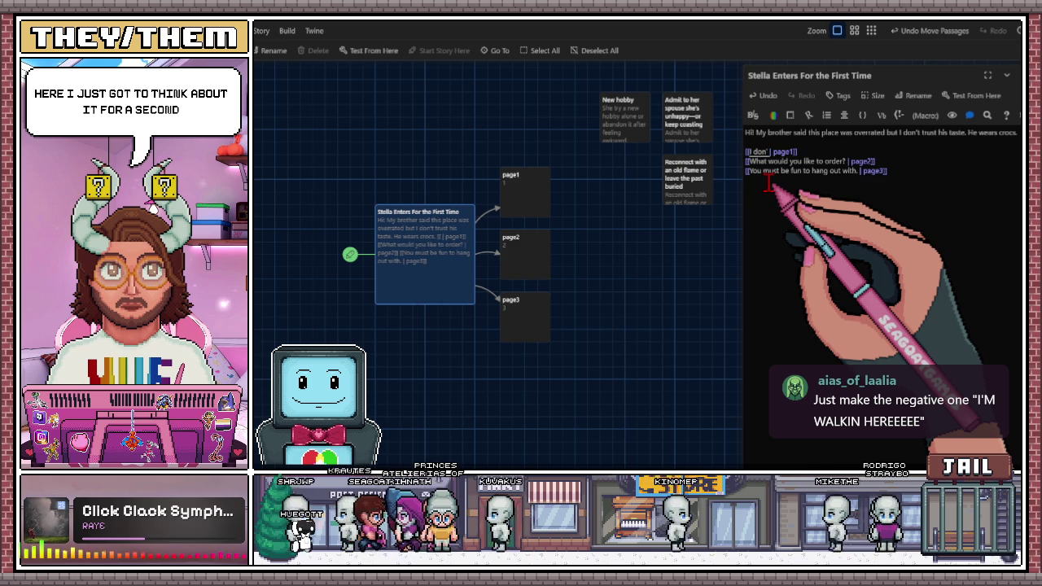
key("BackSpace")
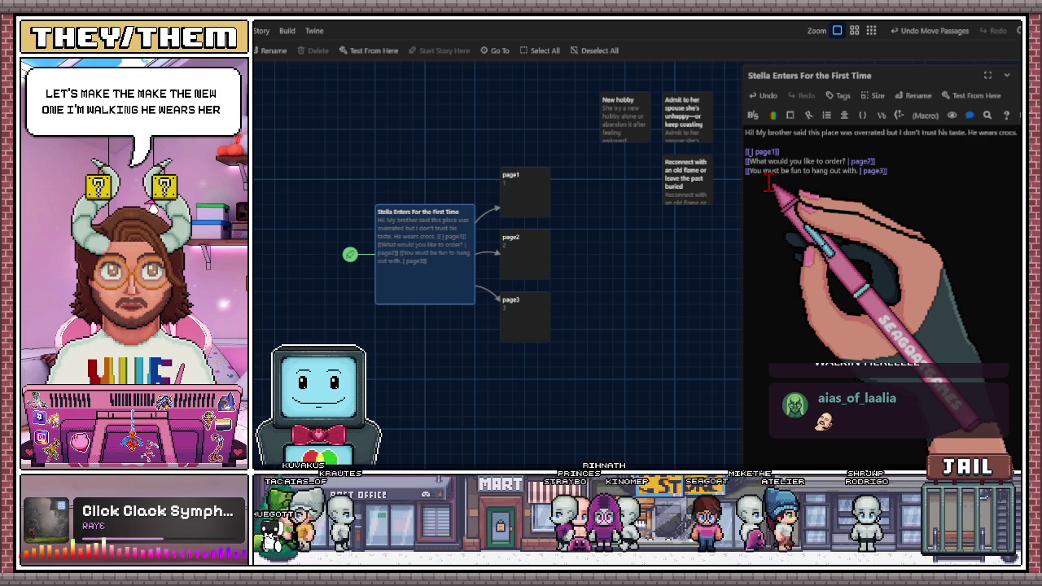
- Write 'Well I hope to prove him wrong.' as the first link's label toward page1, fixing typos
type("HWell I h")
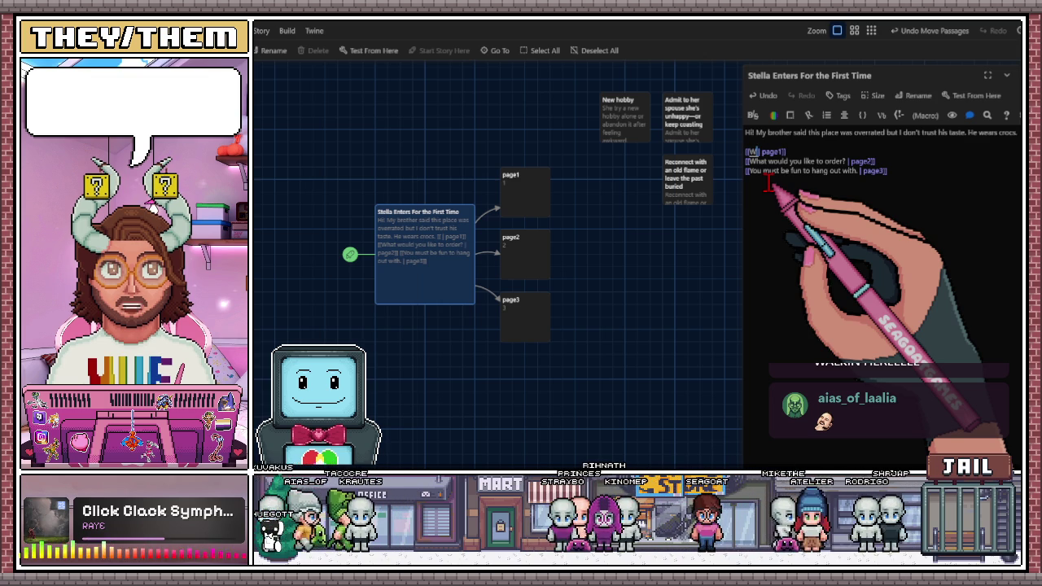
type("ope ")
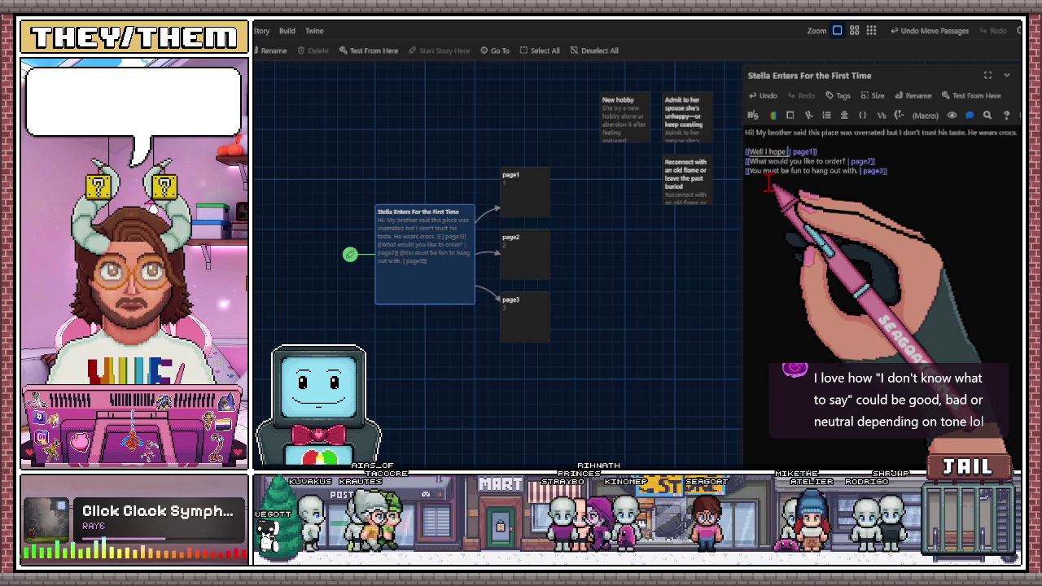
type("rove")
type(" him")
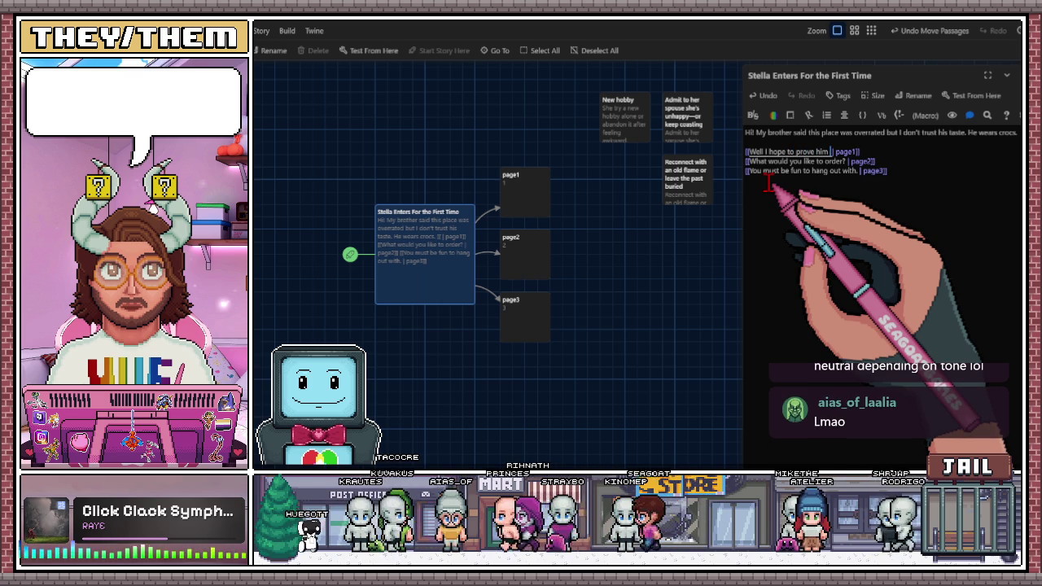
type(" wrong ")
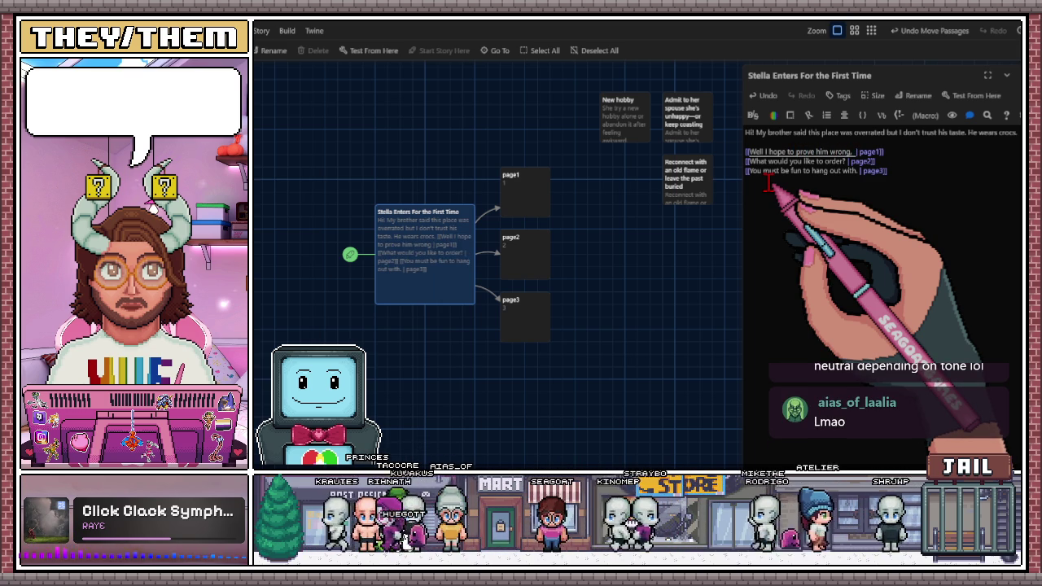
type("what")
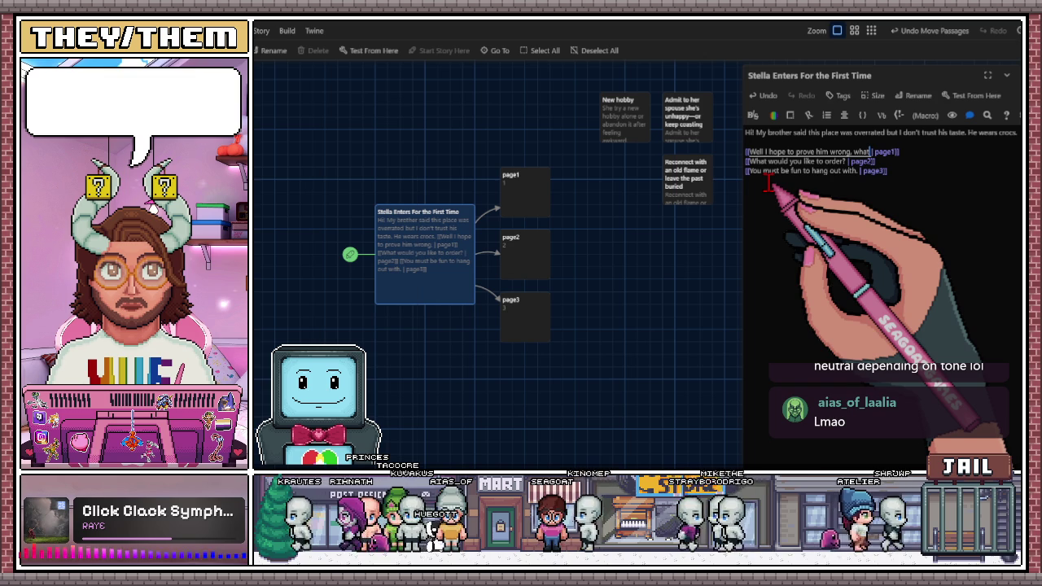
key("BackSpace")
key("BackSpace")
key("BackSpace")
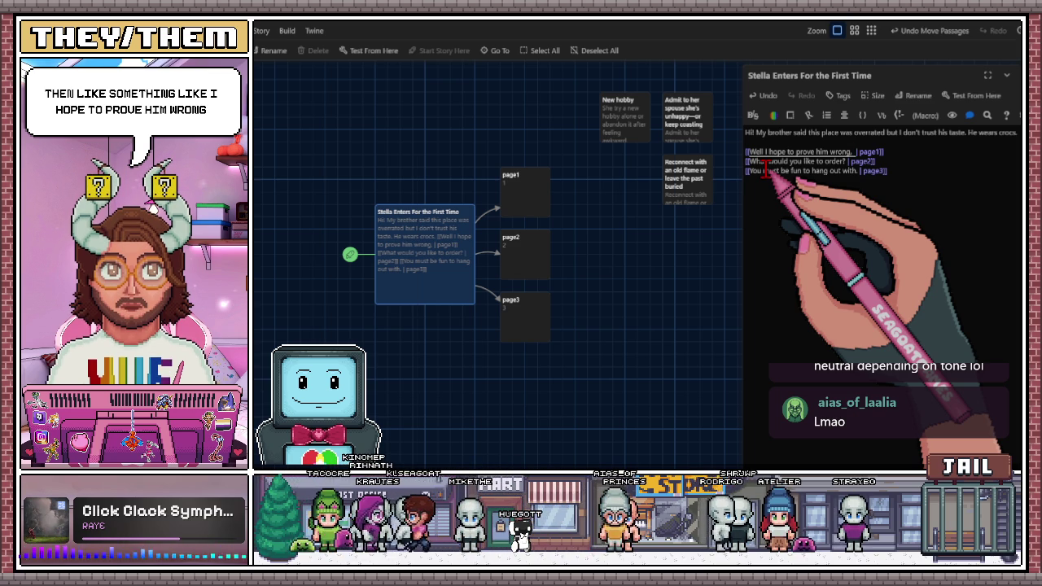
type("w")
type("ok")
key("BackSpace")
key("BackSpace")
key("BackSpace")
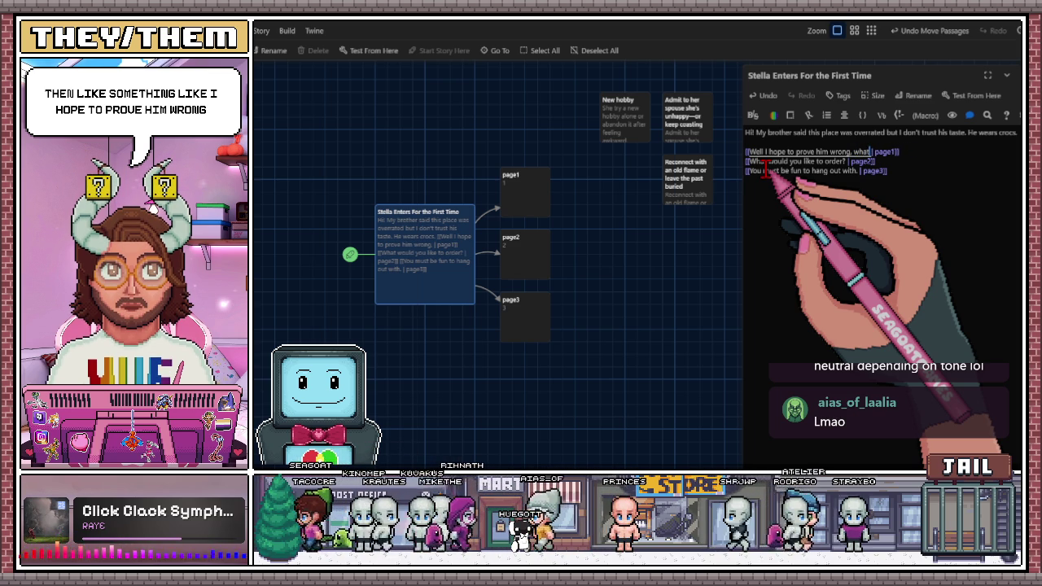
key("BackSpace")
key("BackSpace")
key("BackSpace")
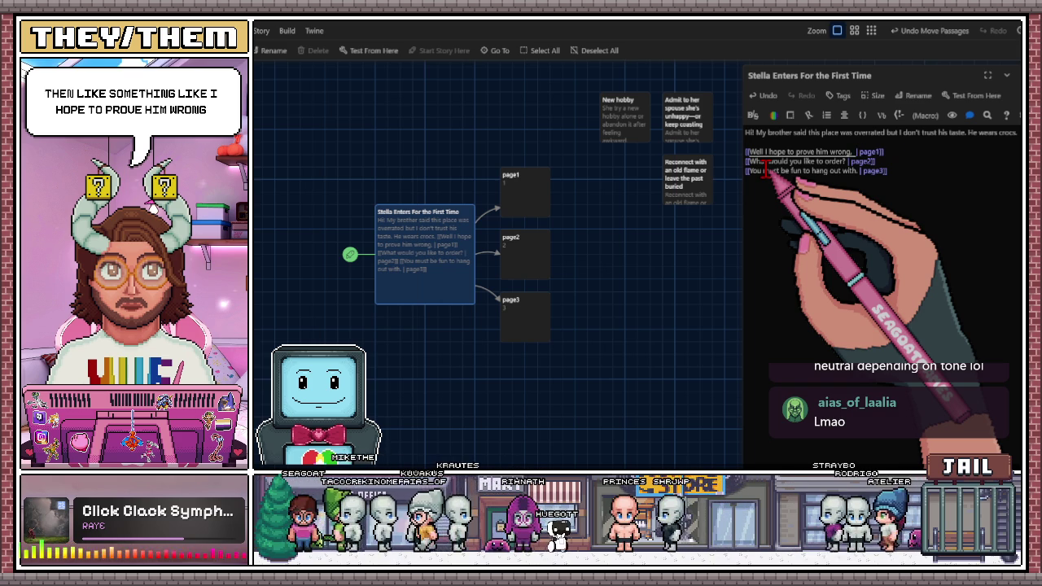
key("BackSpace")
key("BackSpace")
type(".")
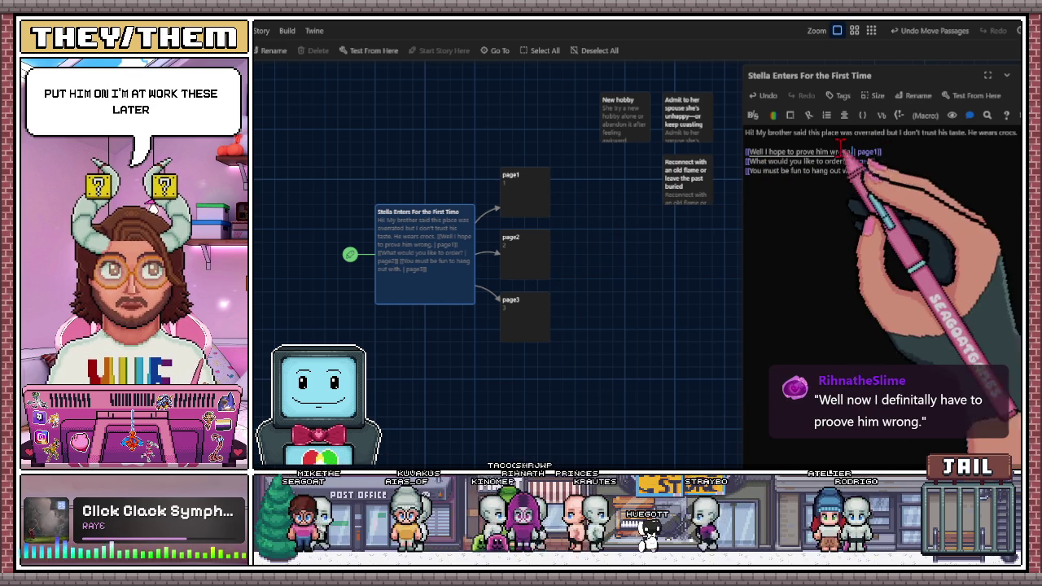
left_click_drag(852, 152, 748, 152)
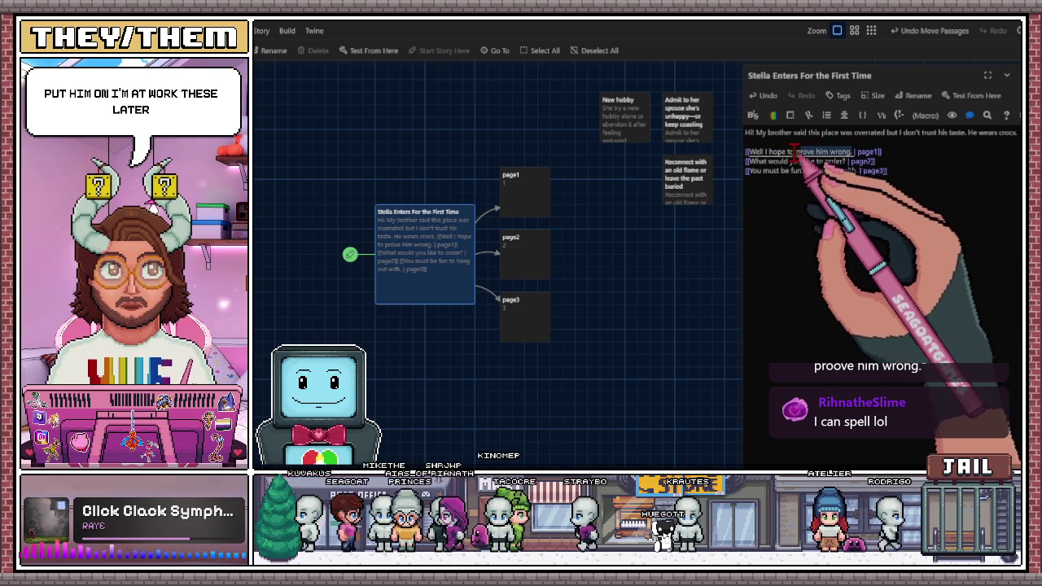
- Retarget the first link from page1 to 'Well I hope to prove him wrong.' and delete old page1
left_click_drag(794, 151, 747, 152)
key("ctrl+c")
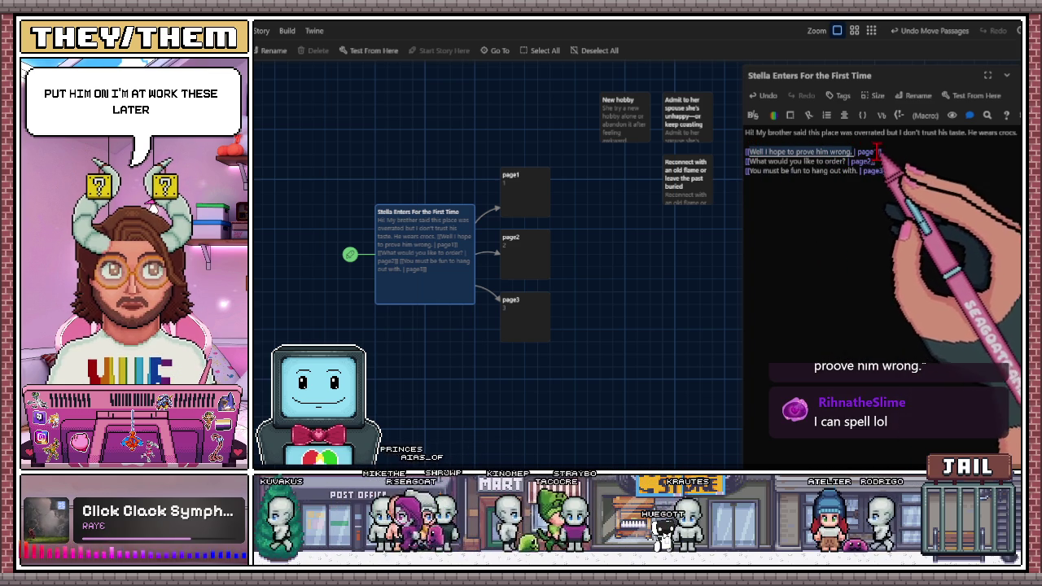
double_click(866, 152)
key("ctrl+v")
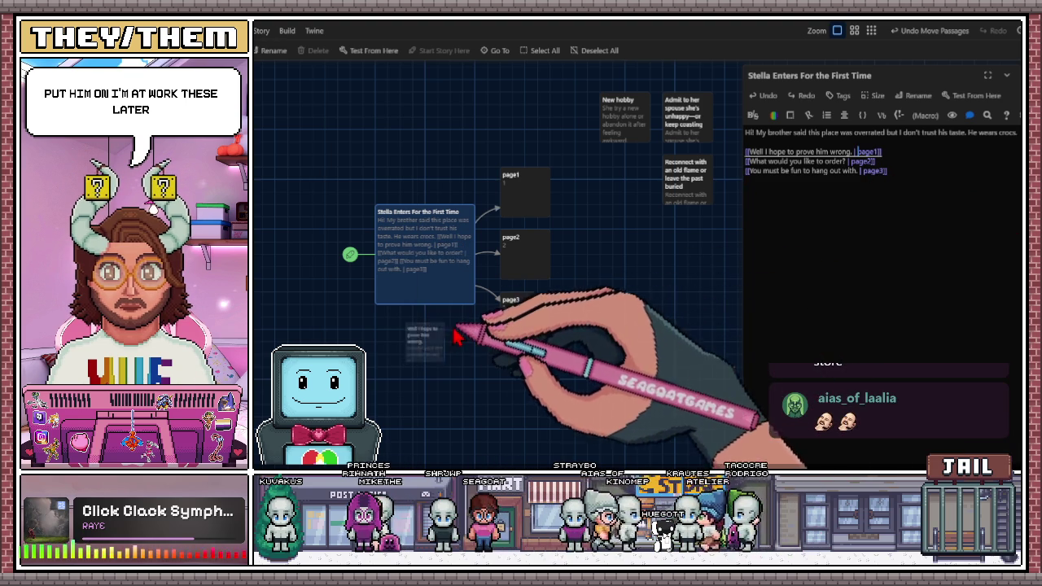
double_click(877, 152)
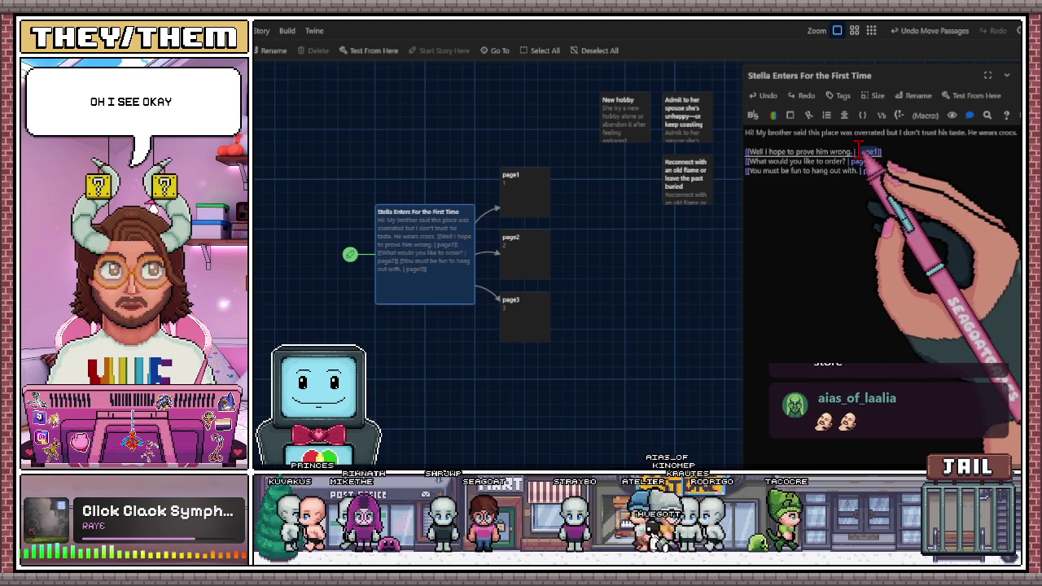
key("ctrl+v")
left_click(504, 213)
key("Delete")
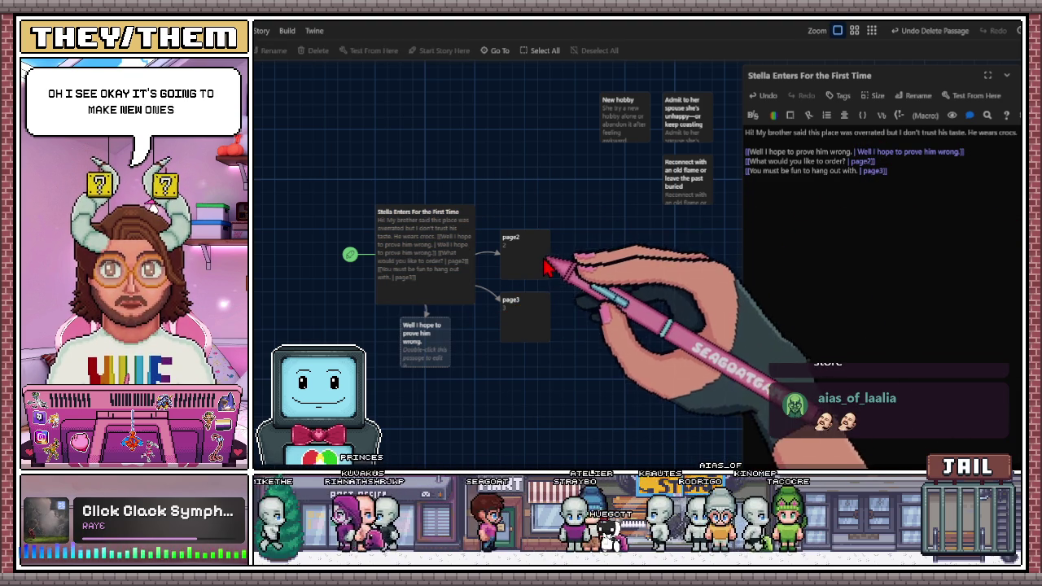
- Retarget the second and third links to 'What would you like to order?' and 'You must be fun to hang out with.'
left_click_drag(847, 162, 749, 162)
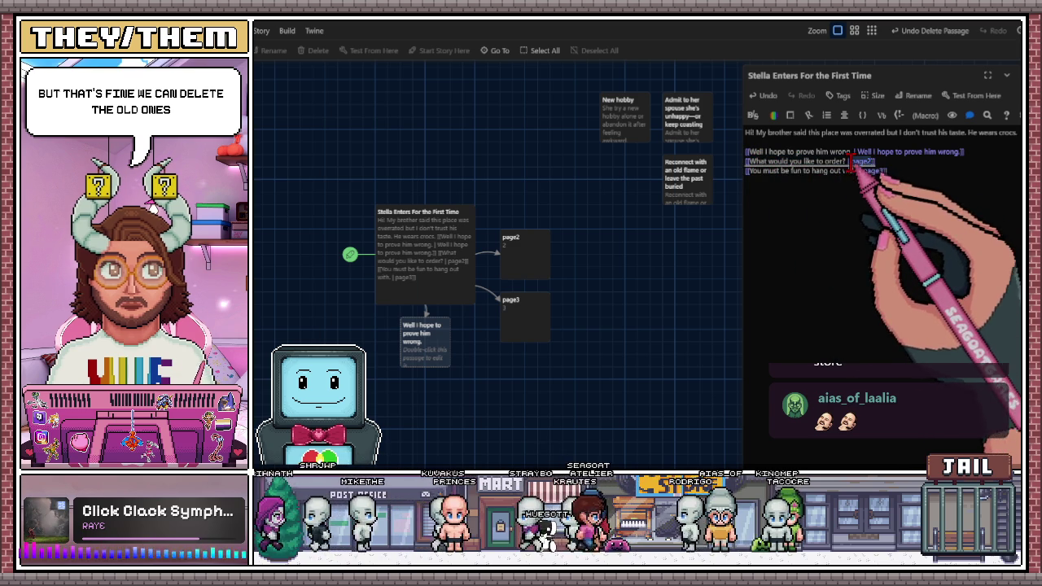
type("What would you like to order?")
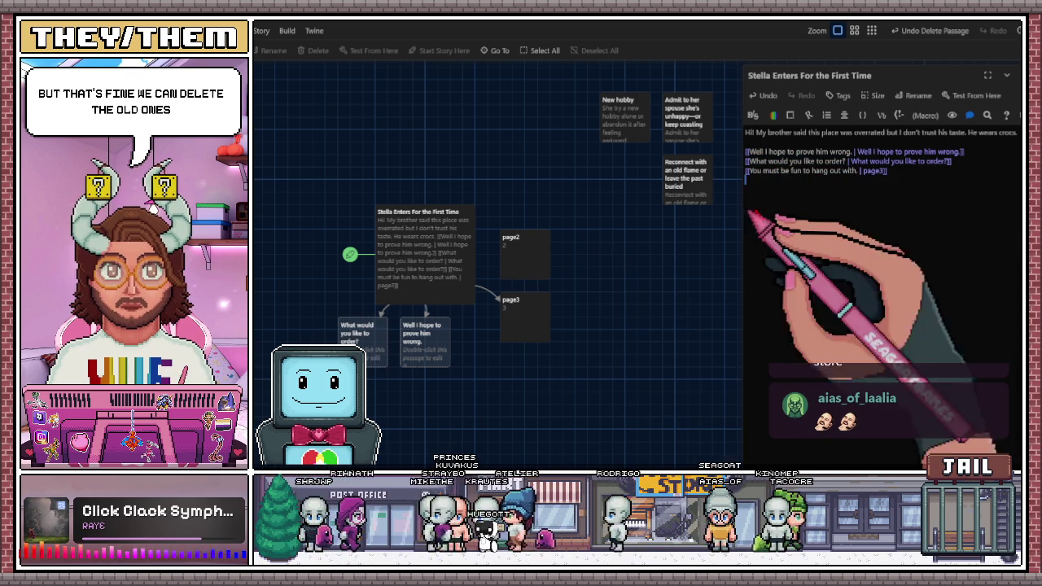
left_click_drag(752, 171, 858, 171)
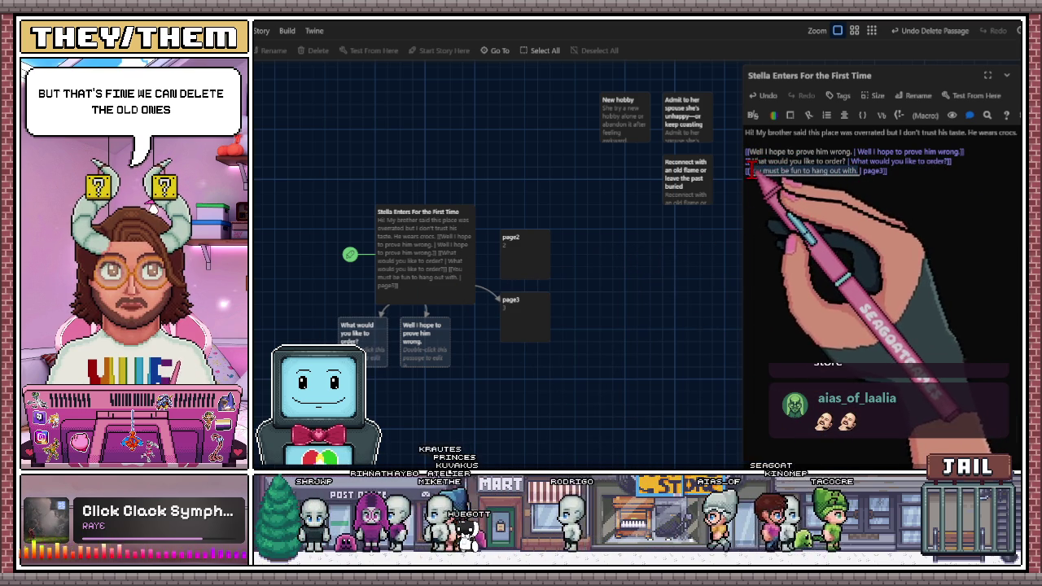
key("ctrl+c")
double_click(874, 171)
key("ctrl+v")
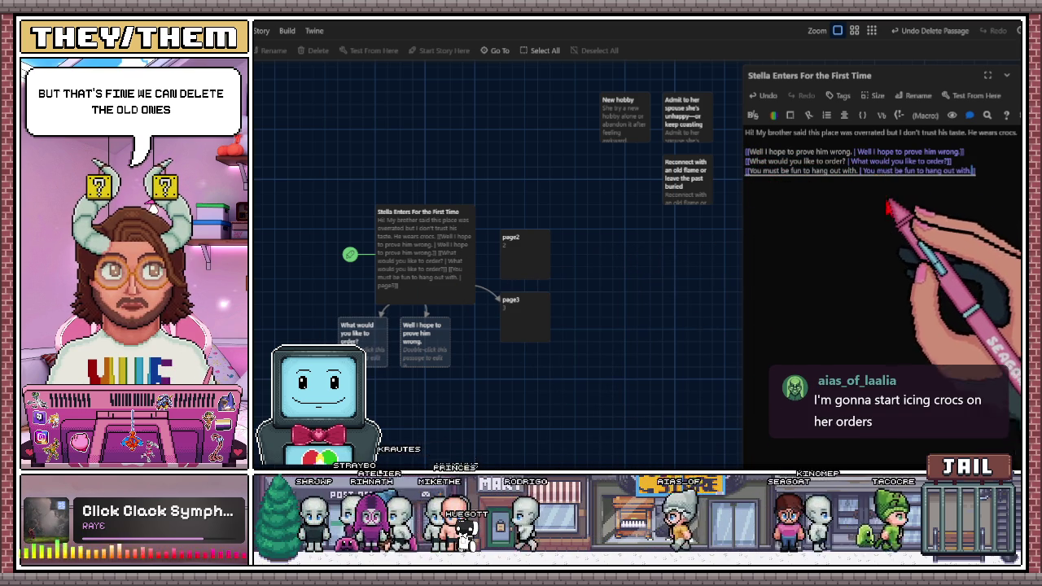
- Remove old page2 and page3, then place the order passage beside the hub and open it
left_click(529, 257)
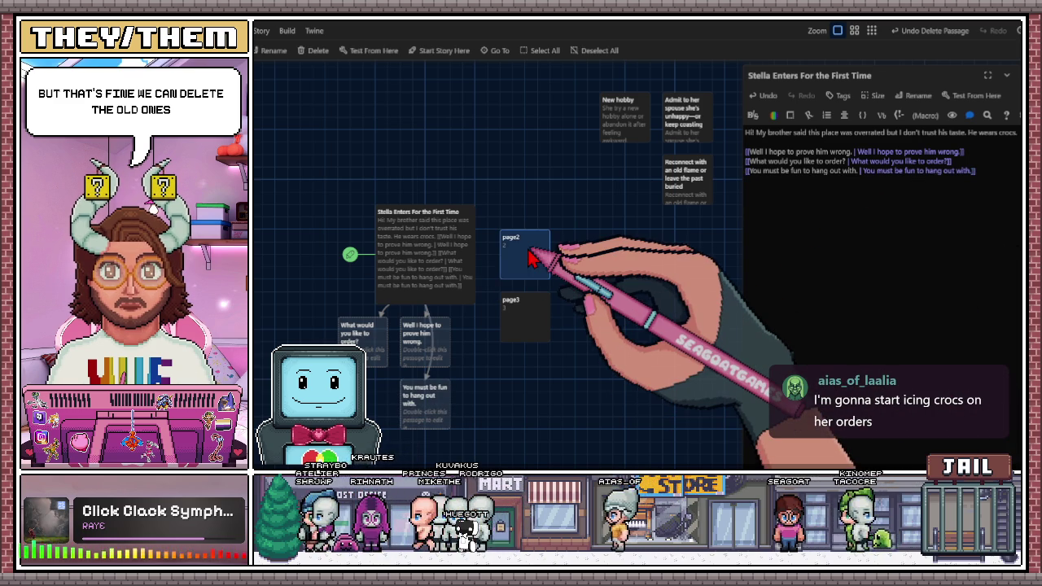
key("Delete")
left_click(525, 326)
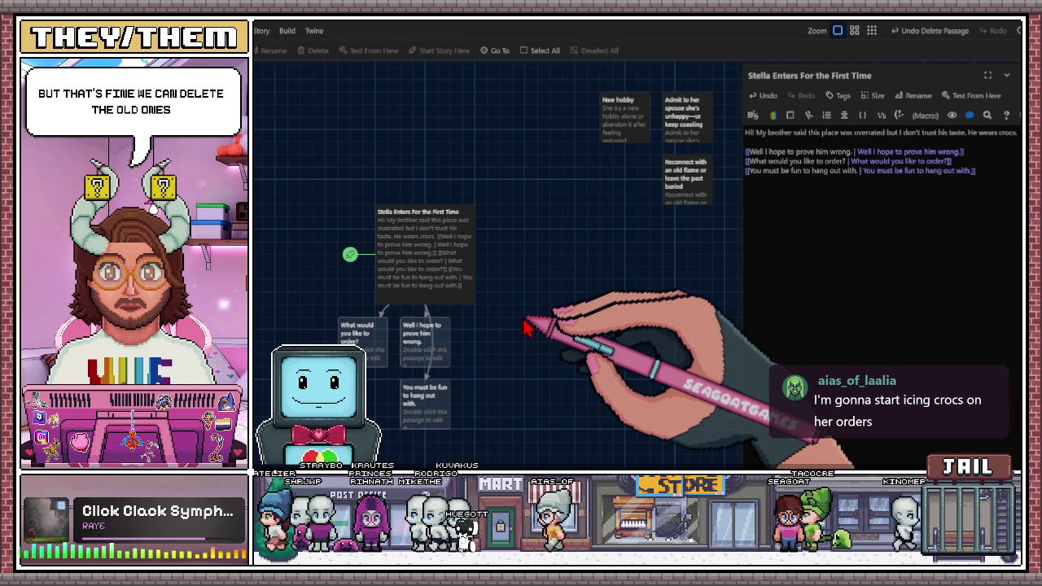
mouse_move(370, 352)
left_mouse_down()
mouse_move(547, 235)
mouse_move(526, 239)
mouse_move(514, 218)
left_mouse_up()
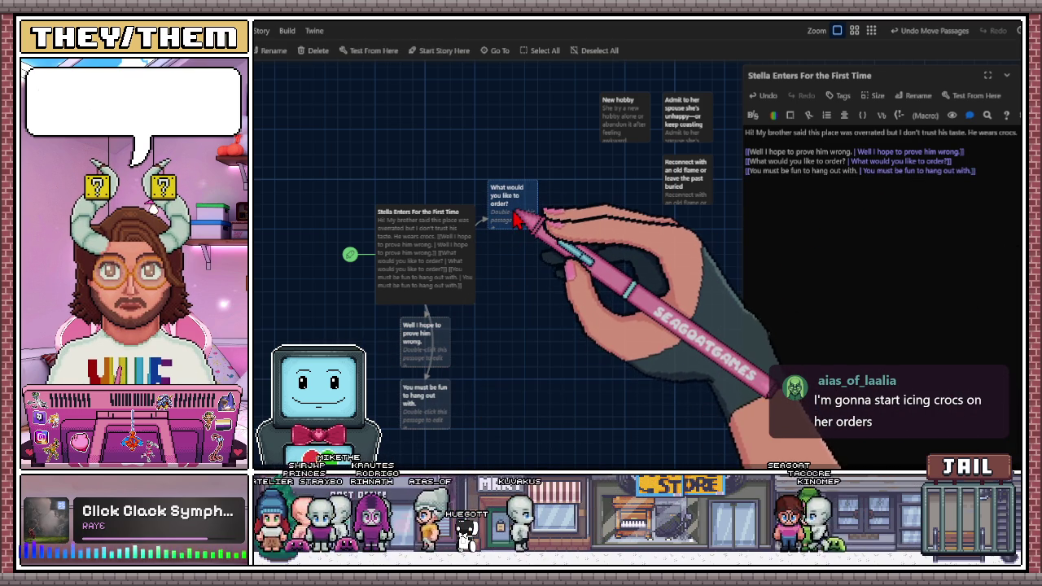
double_click(515, 219)
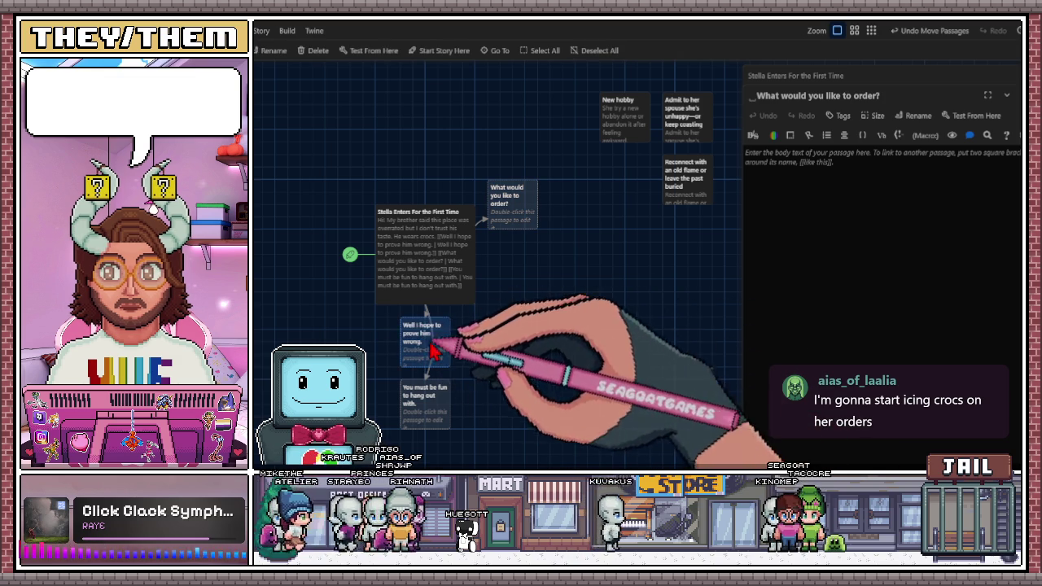
- Move the 'Well I hope…' and 'You must be fun…' passages beside the others and open them
left_click_drag(432, 350, 517, 273)
double_click(517, 273)
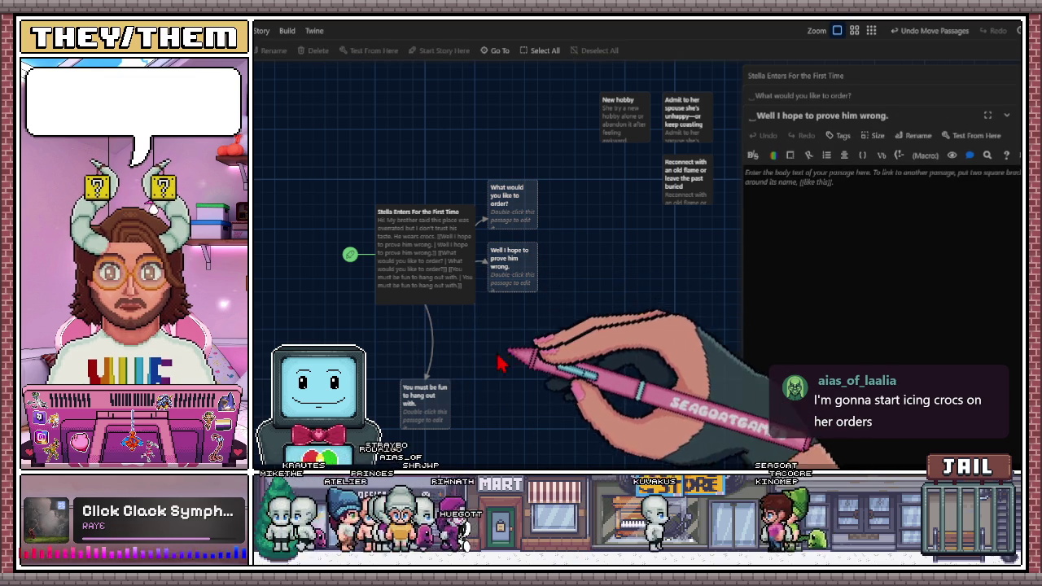
left_click_drag(424, 404, 512, 331)
double_click(513, 332)
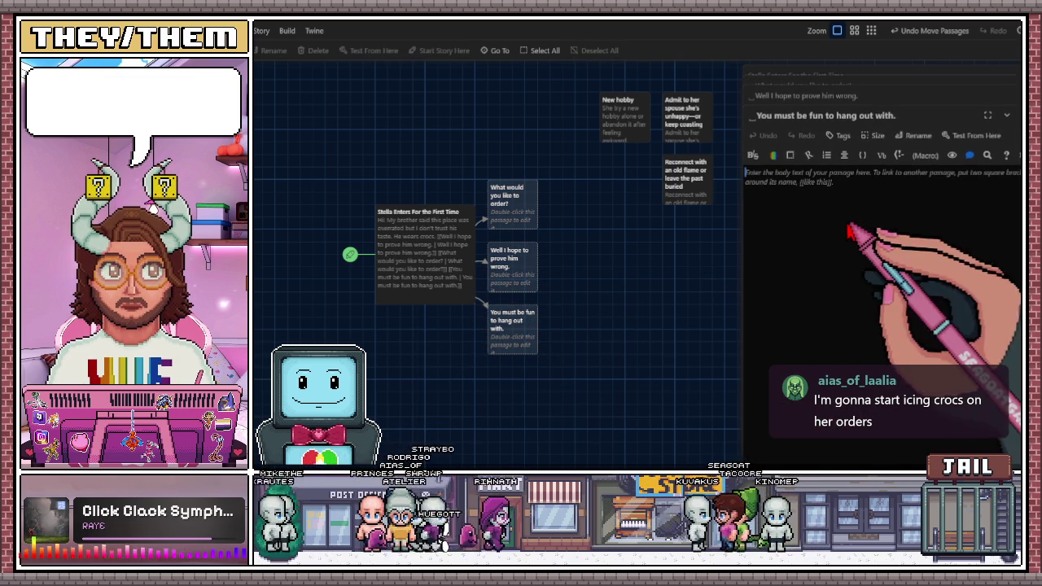
left_click(938, 97)
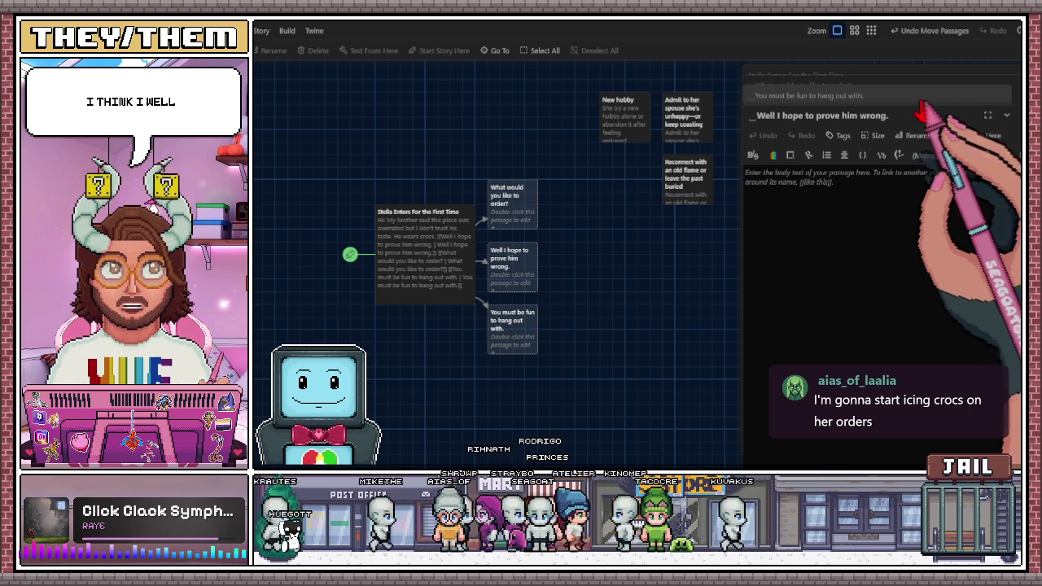
left_click(509, 224)
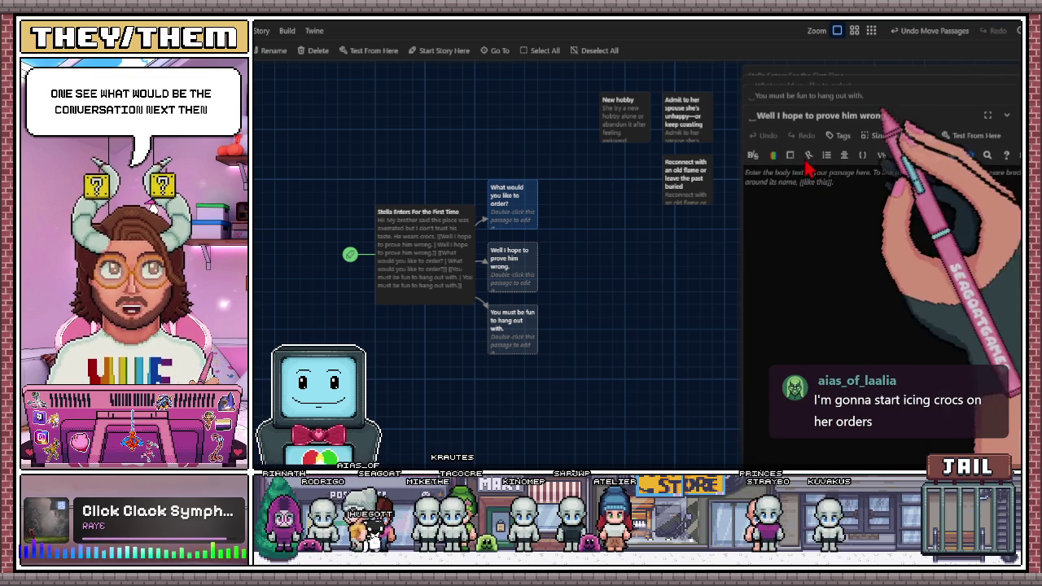
- Close the open editors, move 'Well I hope to prove him wrong.' to the top, and begin renaming it
left_click(1017, 114)
left_click(1019, 95)
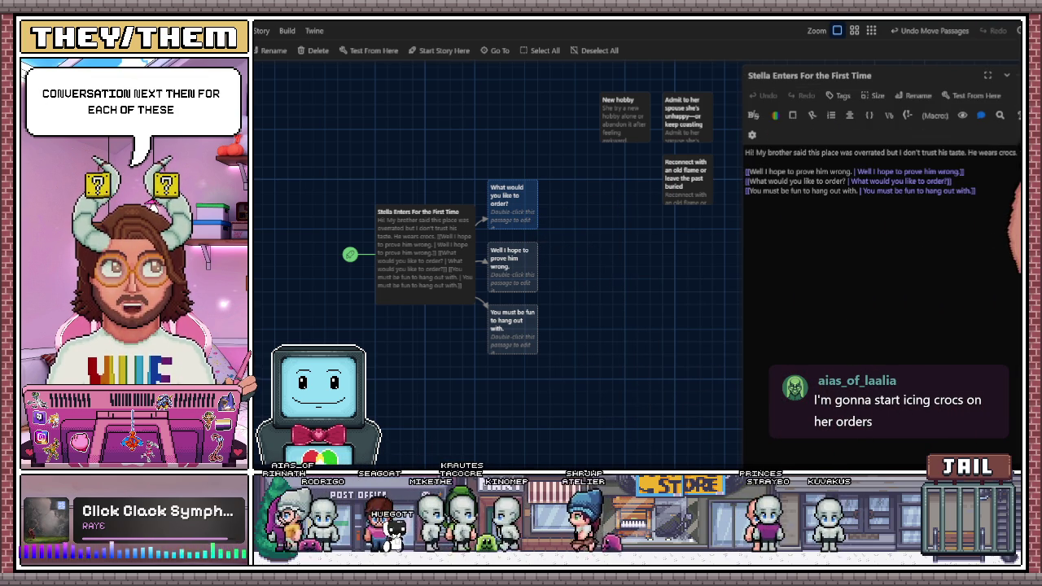
left_click(1019, 96)
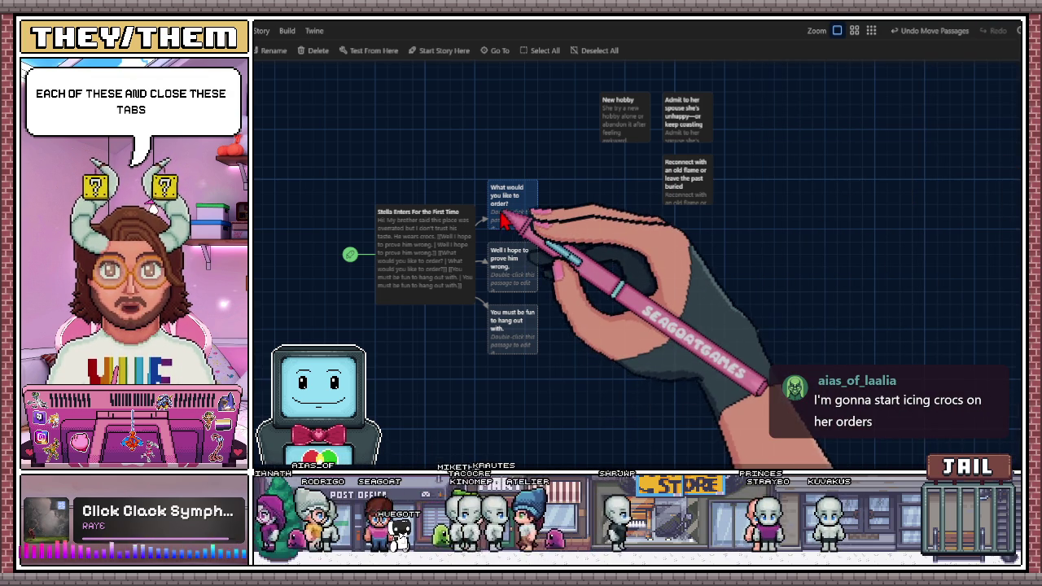
double_click(506, 217)
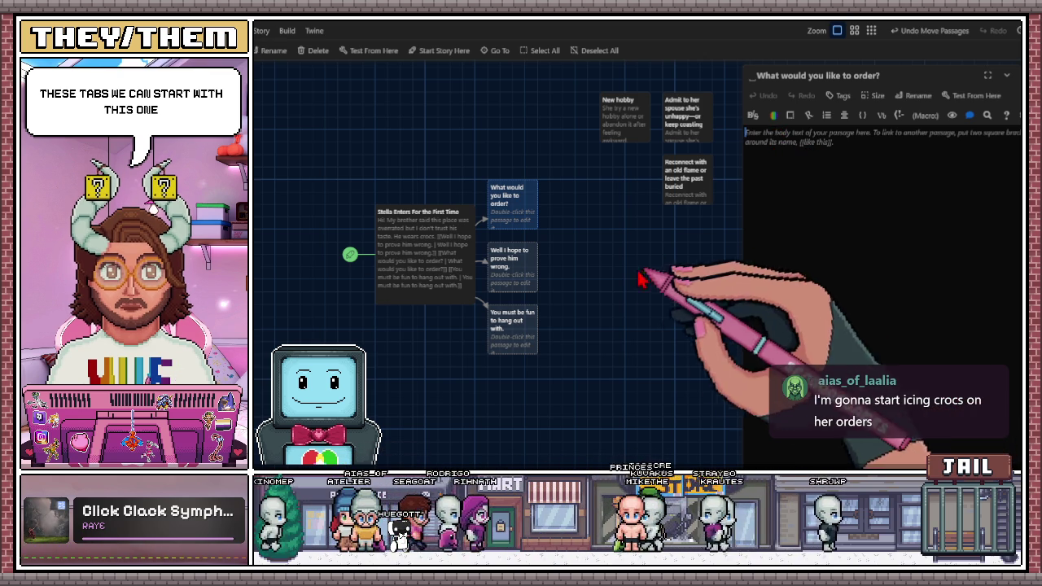
mouse_move(513, 199)
left_mouse_down()
mouse_move(554, 216)
mouse_move(577, 251)
left_mouse_up()
left_click_drag(521, 276, 521, 204)
left_click_drag(570, 259, 533, 259)
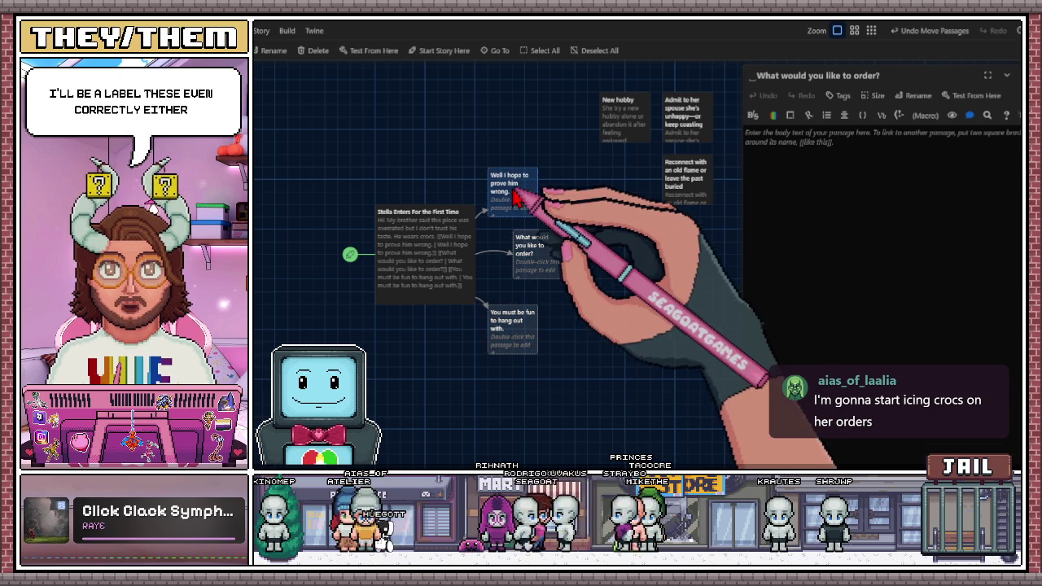
double_click(504, 195)
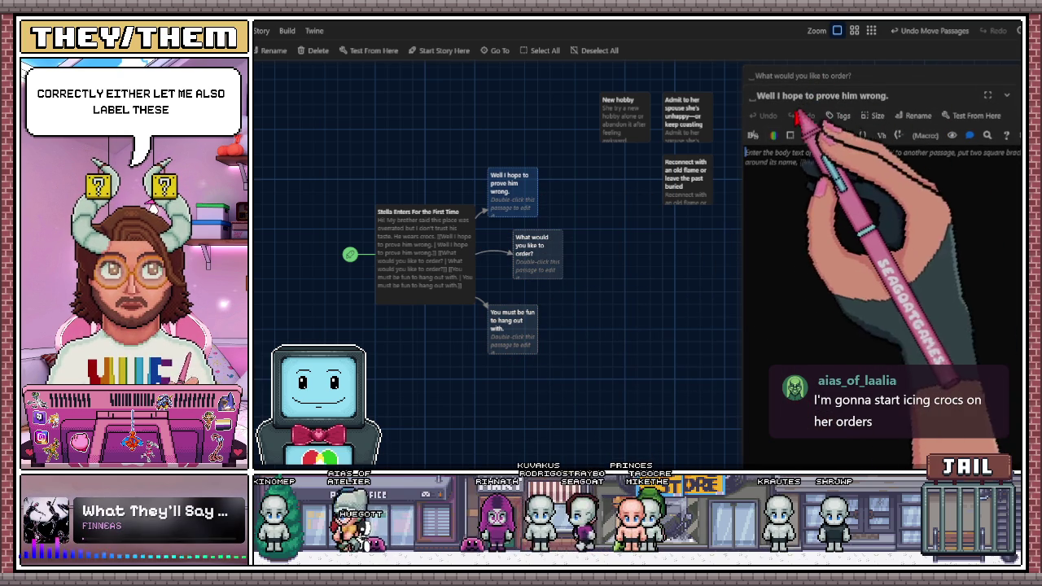
left_click(928, 117)
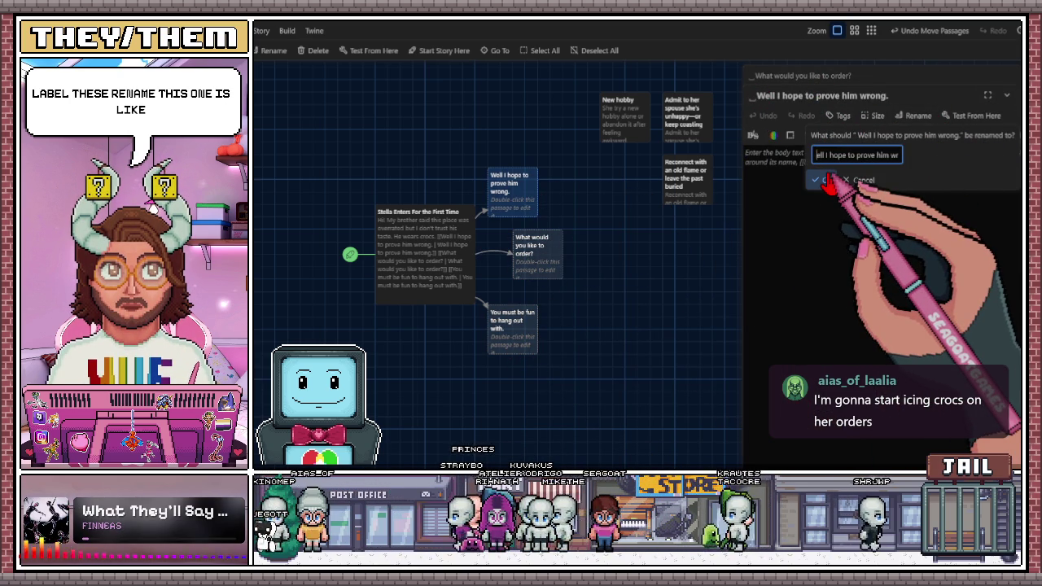
- Prefix the first two reply passages with [positive] and [neutral] and align them on the map
type("istve")
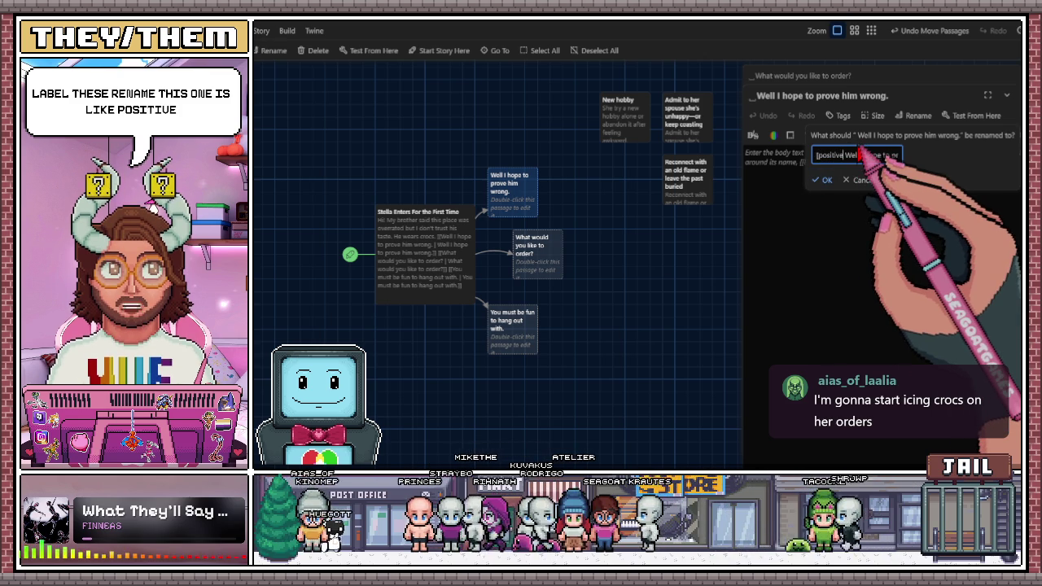
key("Return")
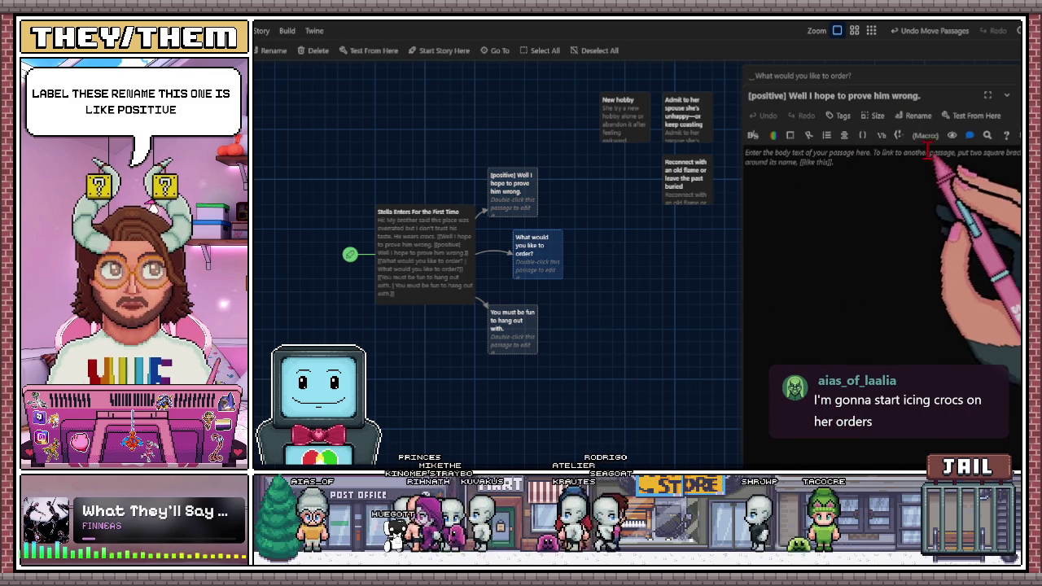
double_click(533, 244)
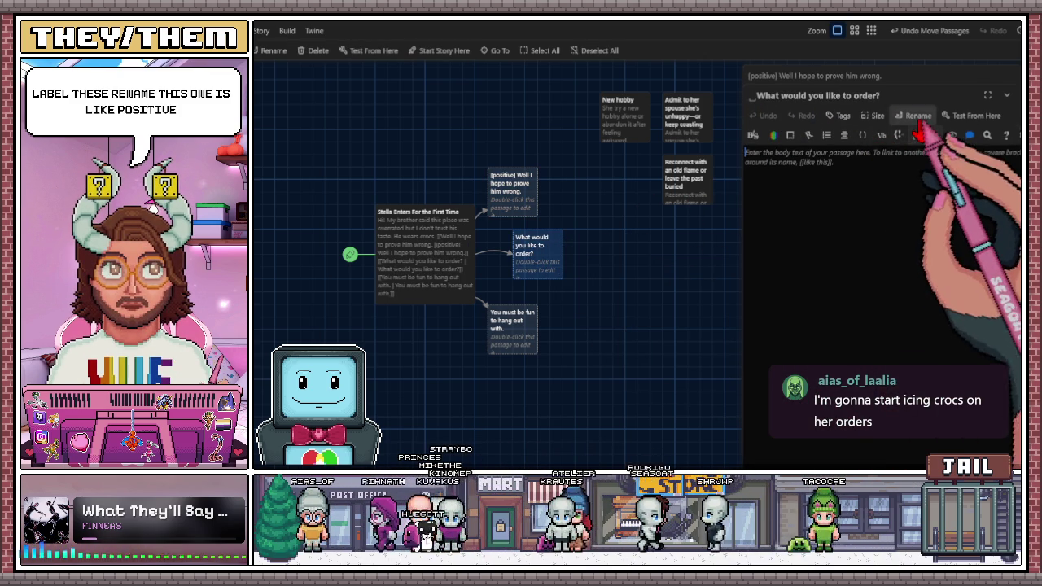
left_click(913, 115)
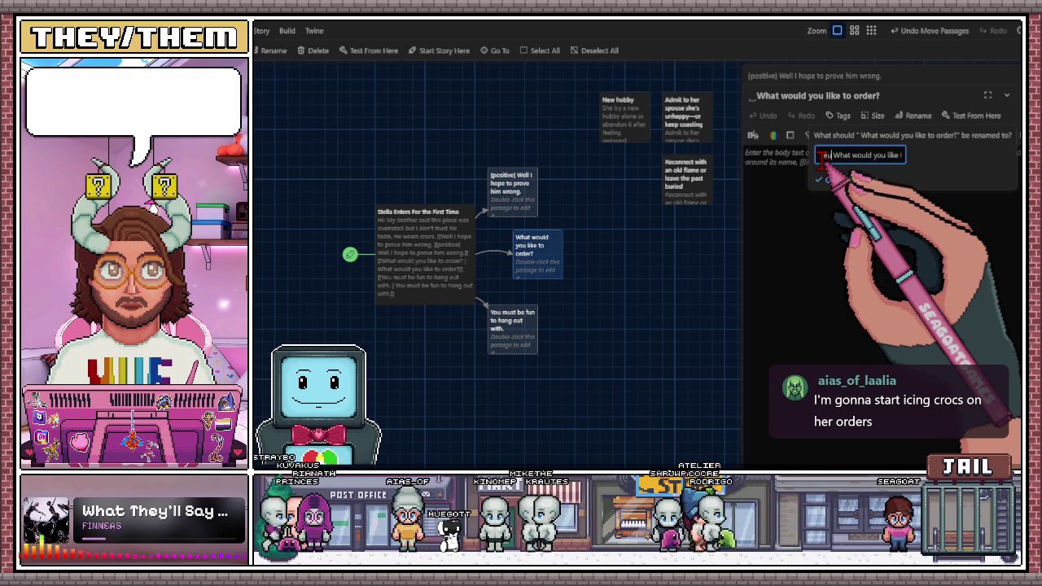
type("l ")
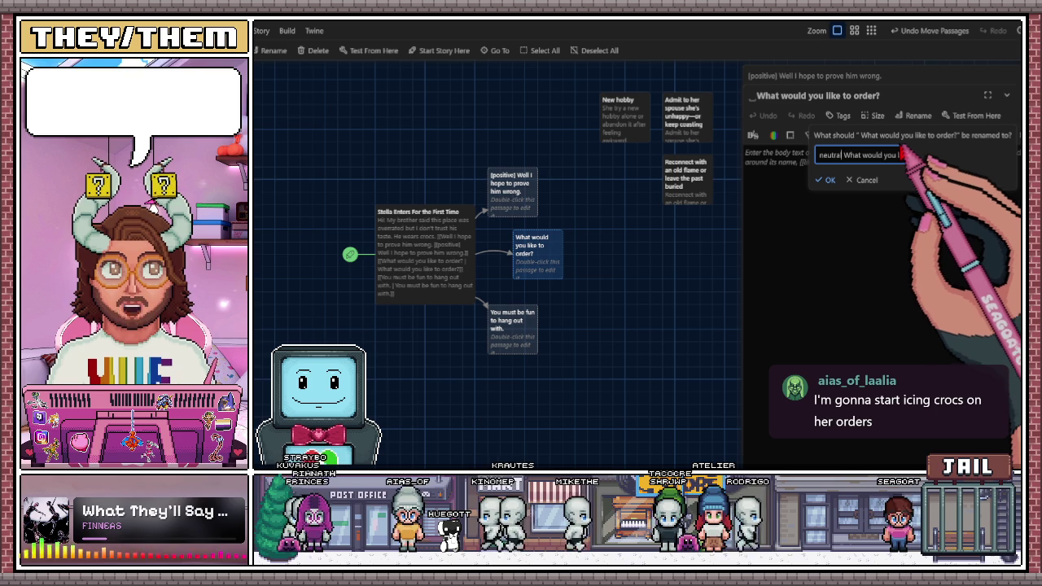
type("]")
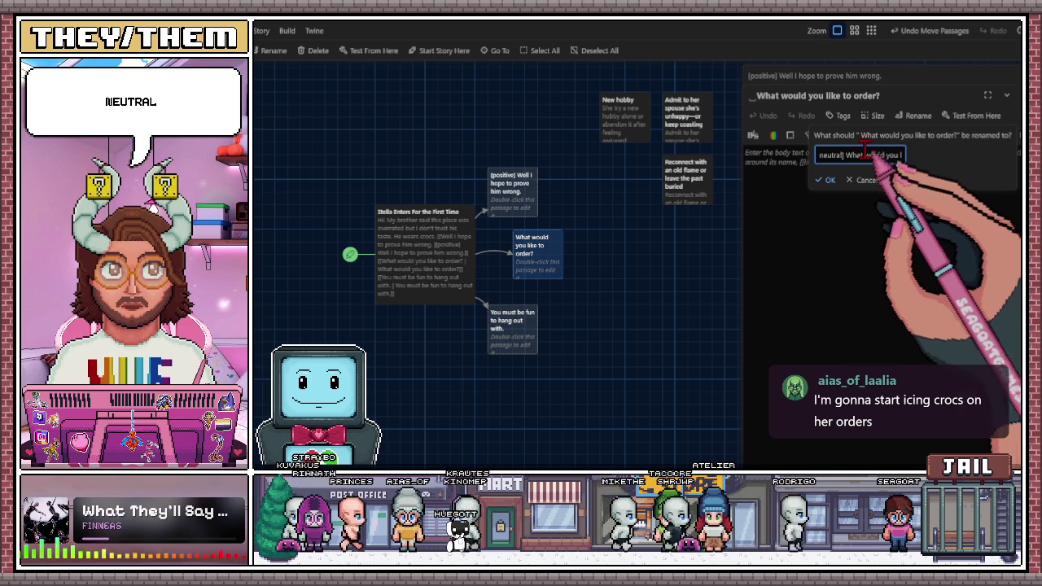
left_click(819, 155)
type("[")
left_click(824, 181)
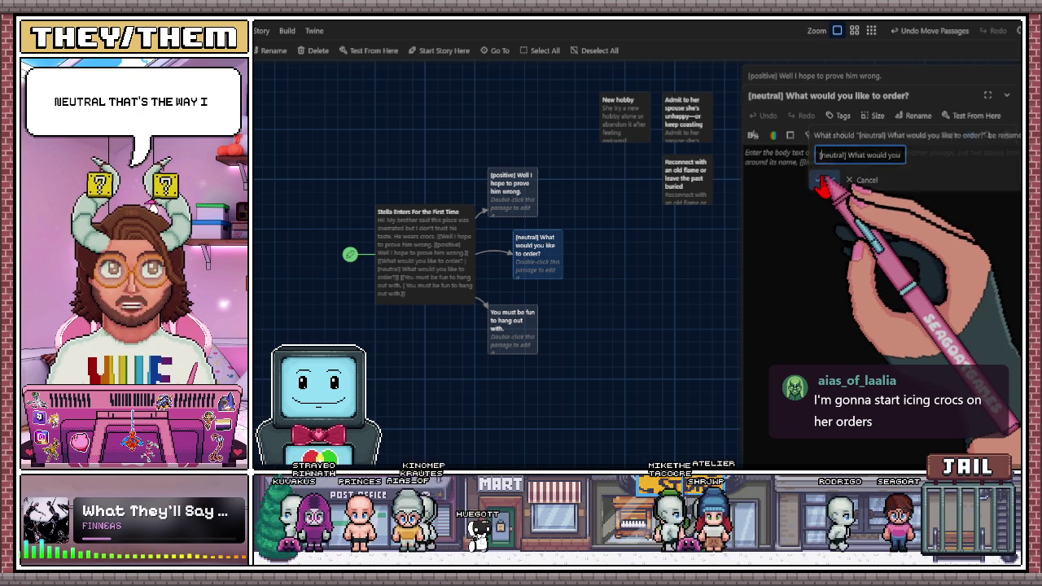
left_click_drag(539, 262, 515, 262)
- Rename 'You must be fun to hang out with.' with a [rude] prefix and place the cursor in its body
left_click_drag(514, 334, 513, 322)
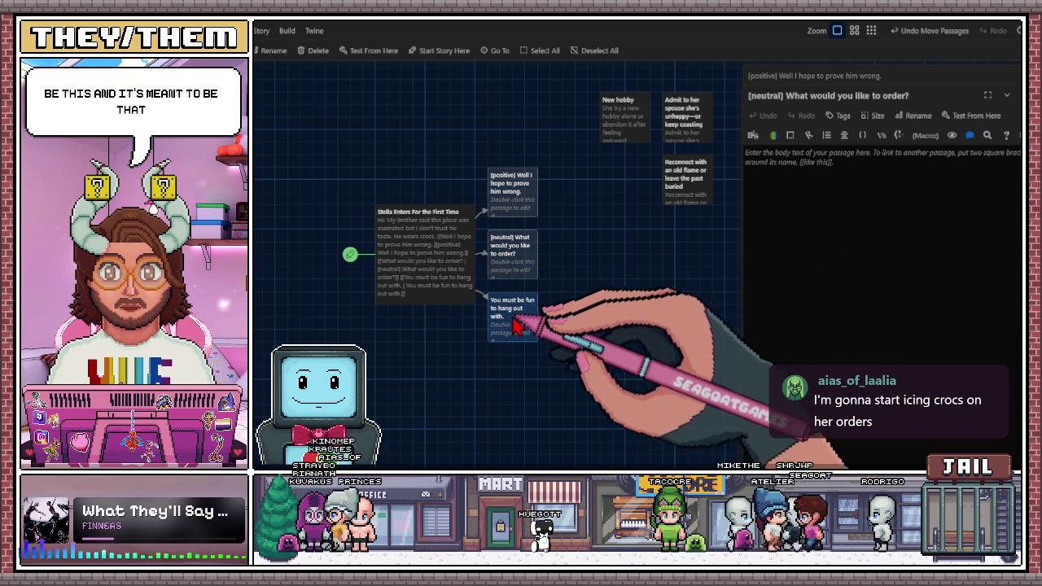
double_click(518, 327)
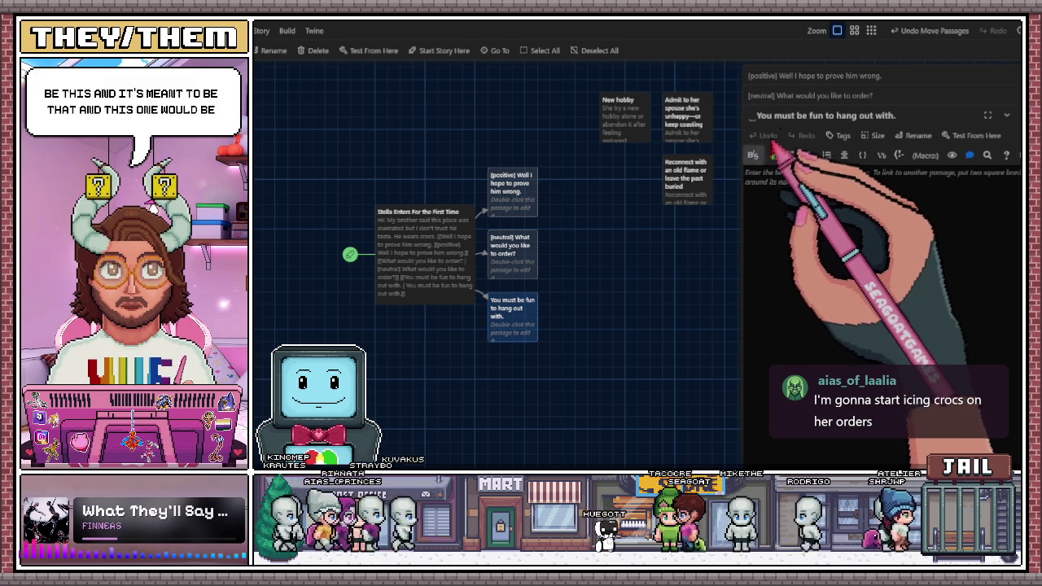
left_click(915, 135)
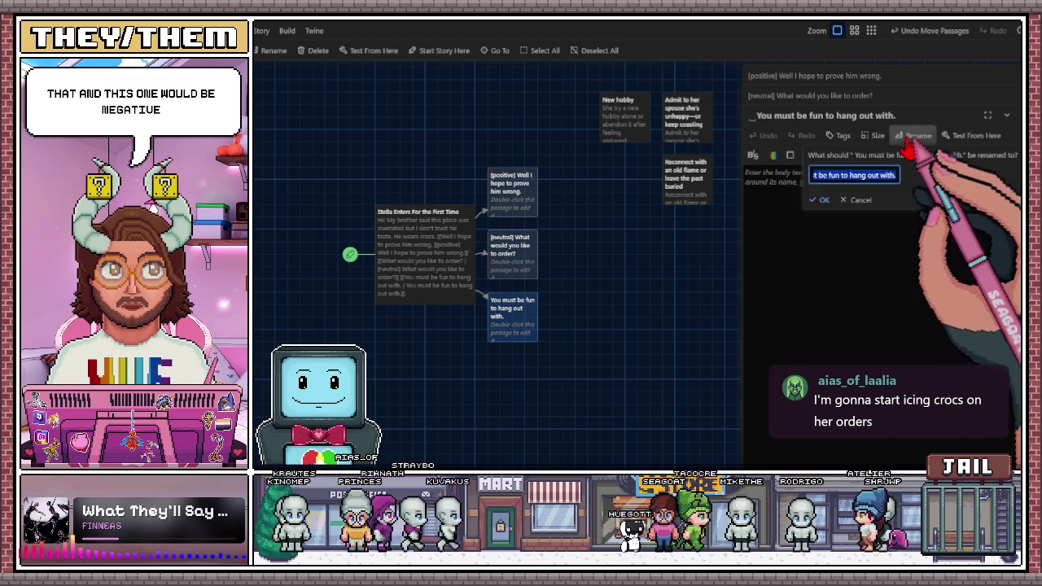
left_click(818, 175)
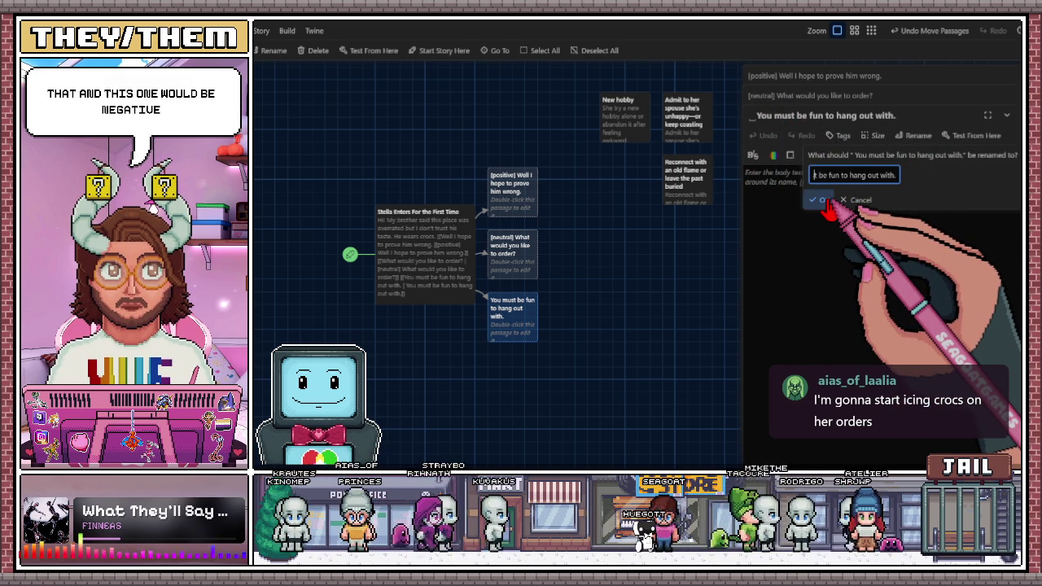
type("[rude] You must be fun to")
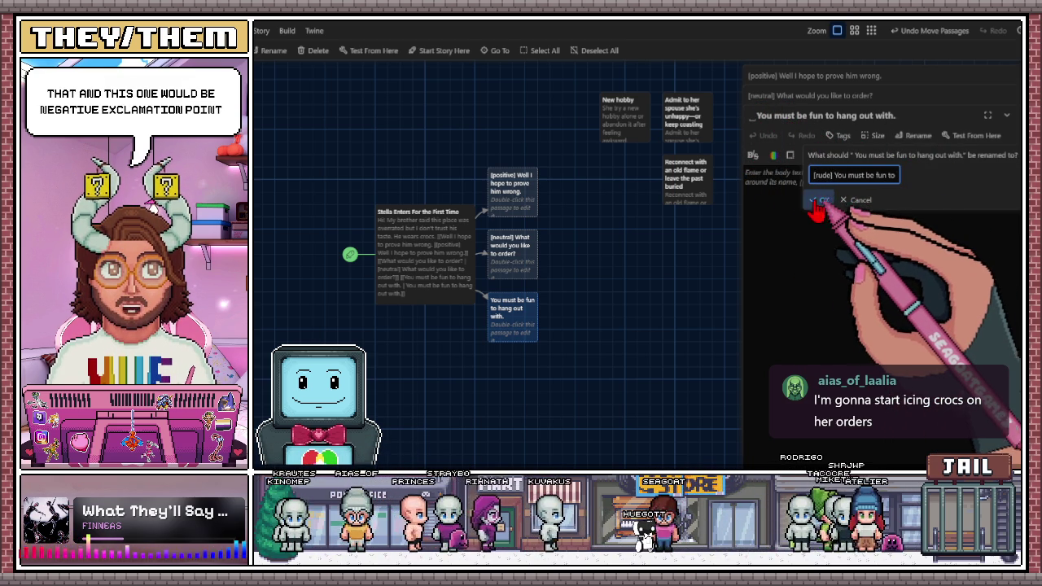
left_click(822, 201)
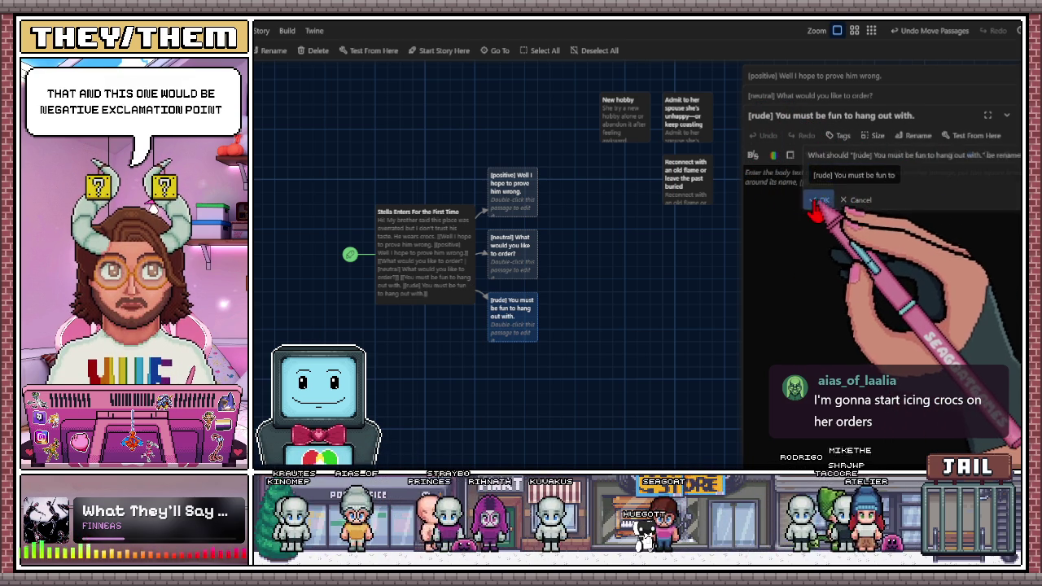
left_click(528, 327)
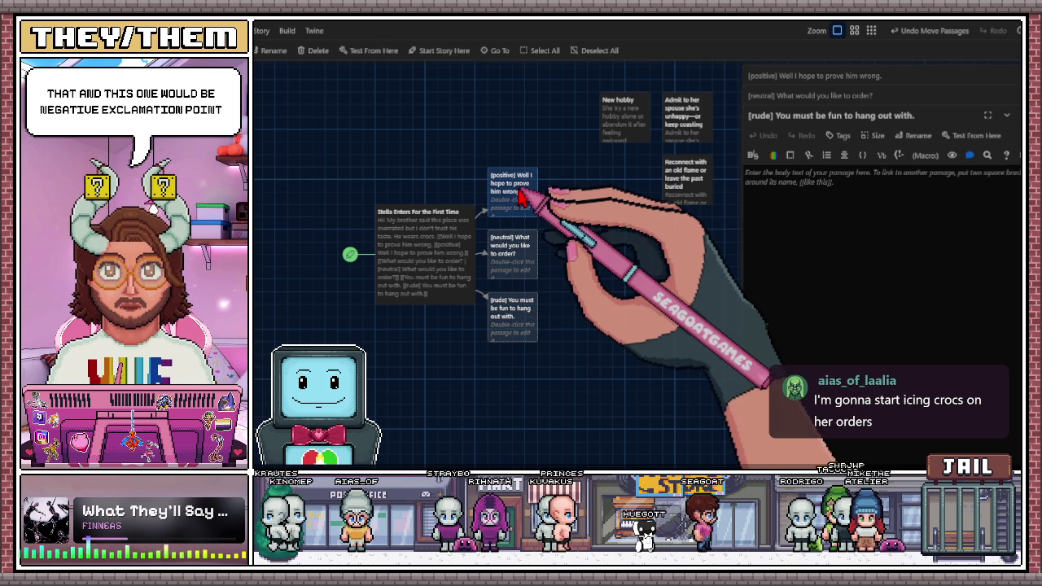
left_click(766, 176)
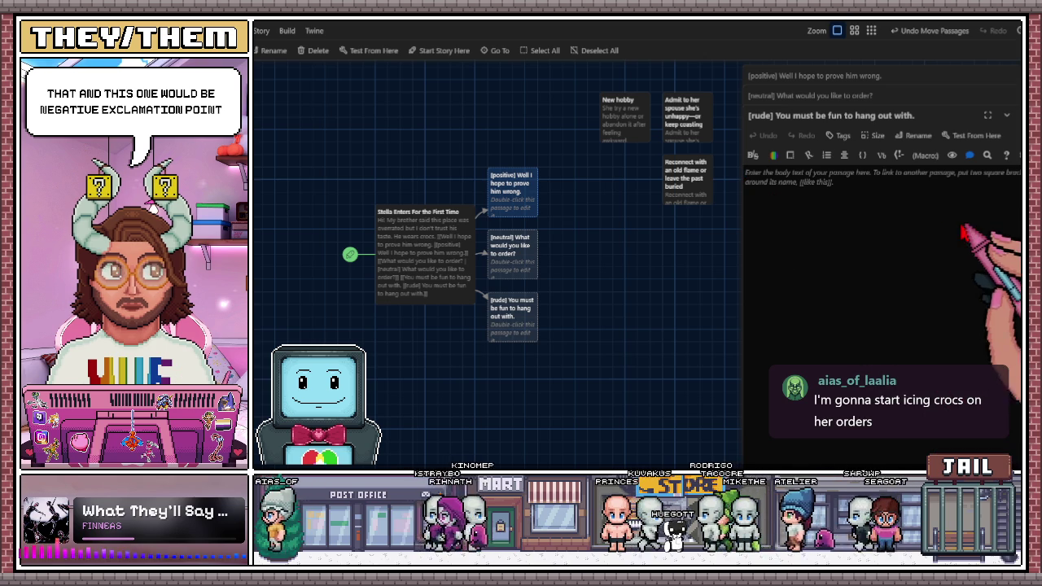
scroll(540, 302, "down", 1)
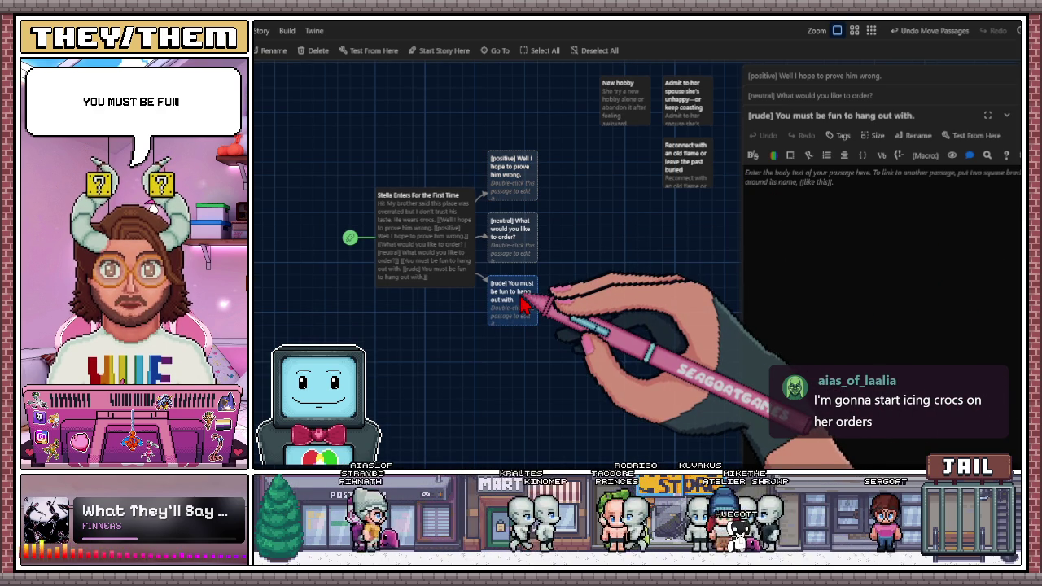
left_click(778, 176)
type("What's th")
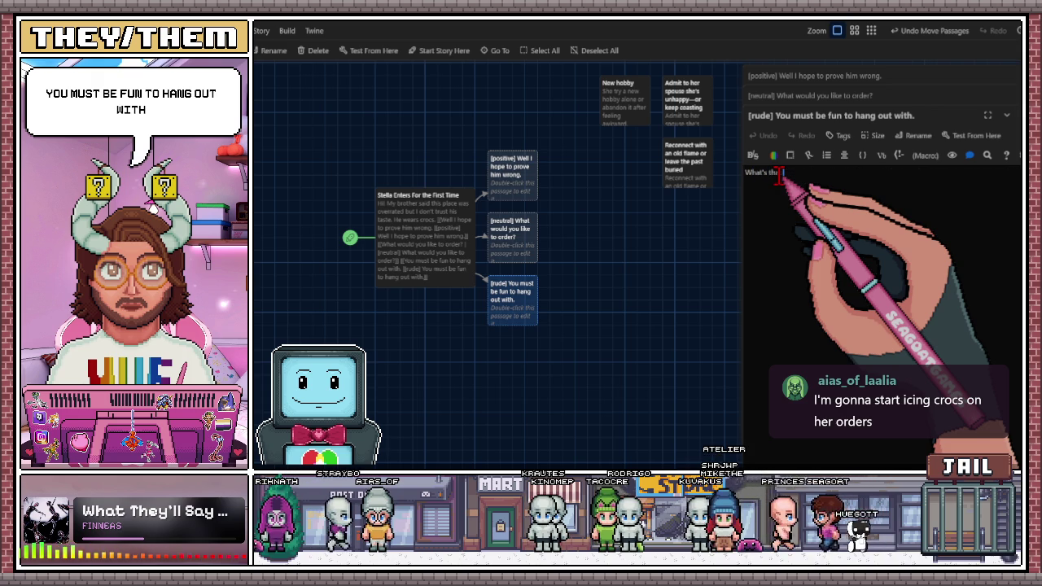
- Type 'What's that supposed to mean?' in the [rude] passage and start a [[ link below it
type("at supposed t")
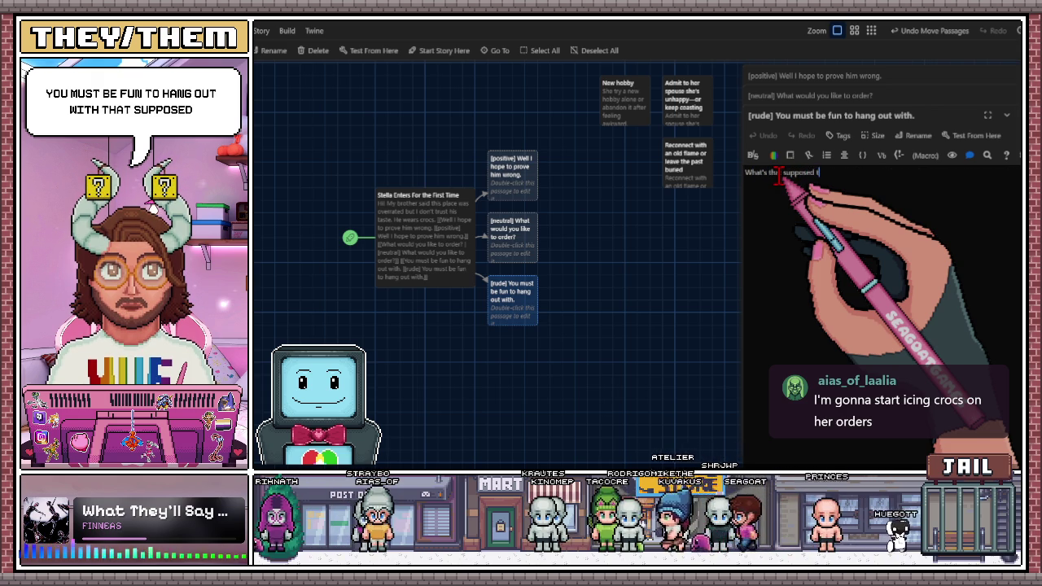
type("o mean")
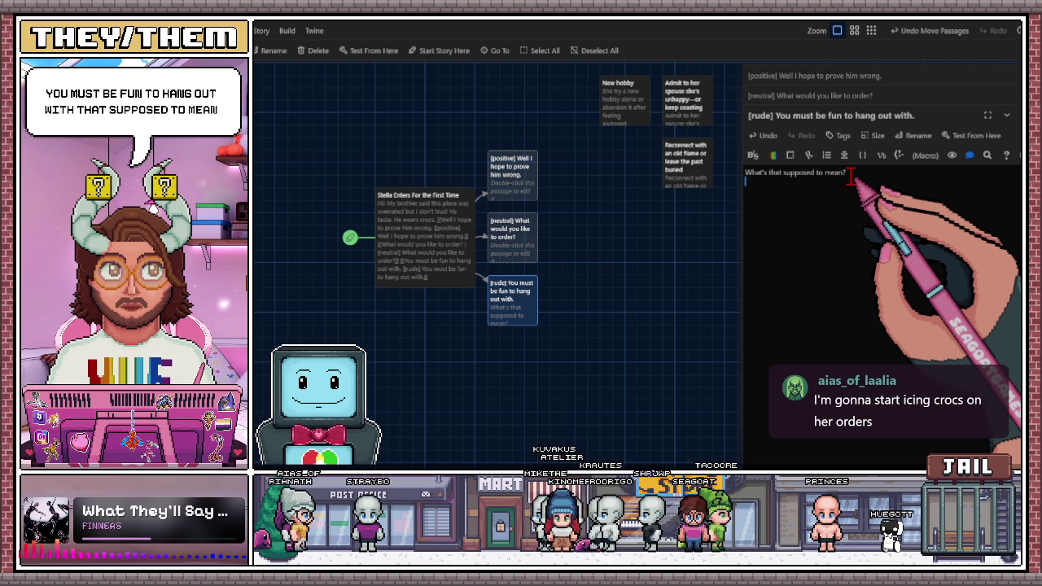
key("Return")
type("[[")
key("Escape")
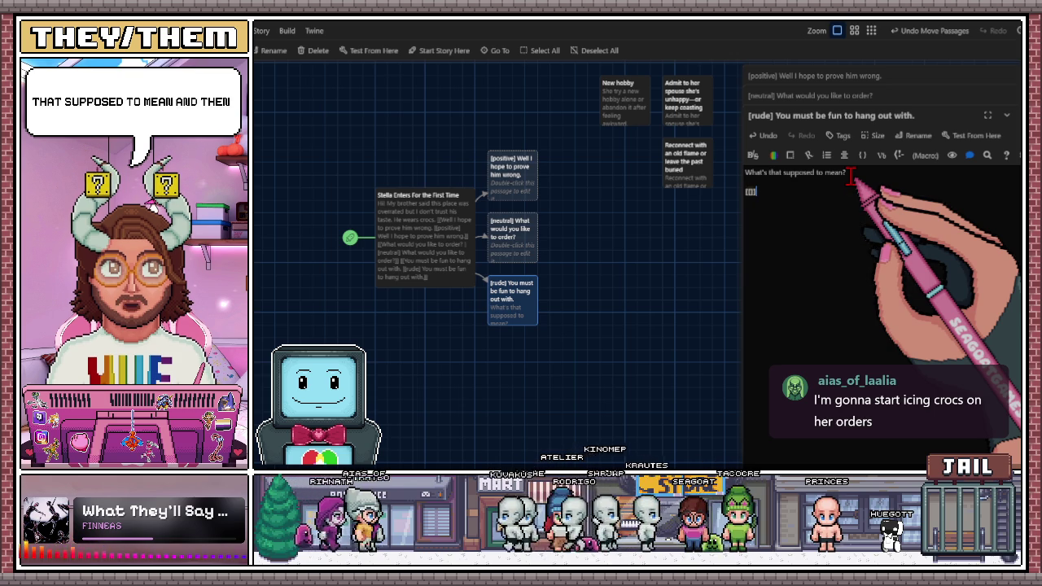
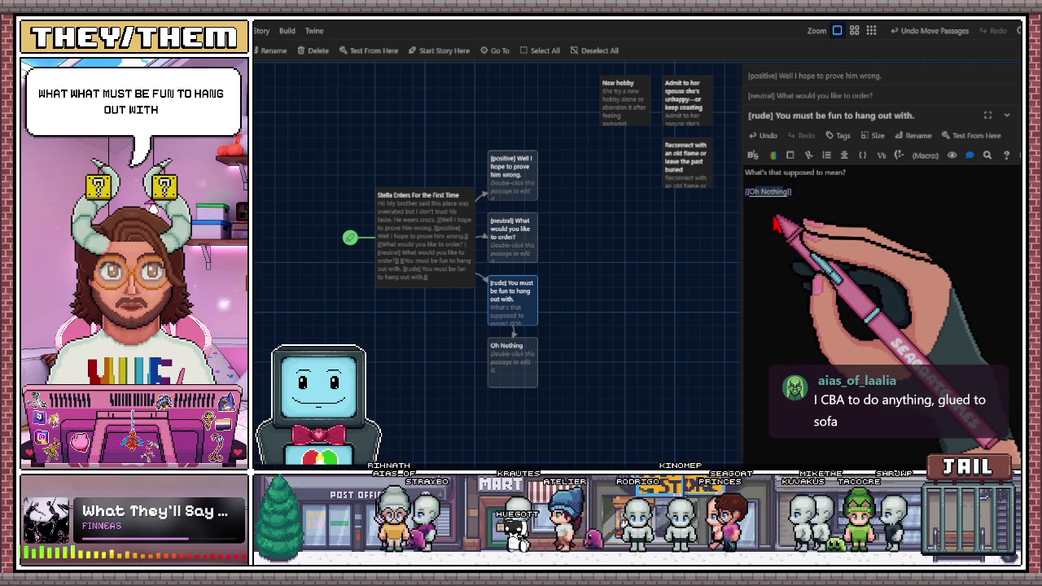
- Replace the 'Oh Nothing' link text with 'Sorry. What would like to order?'
left_click_drag(792, 192, 755, 192)
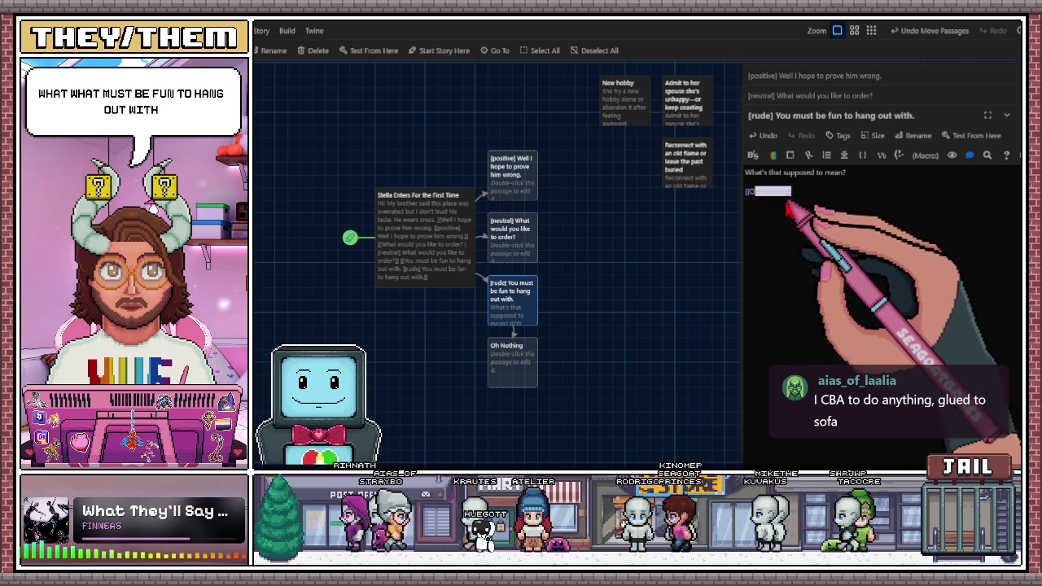
key("BackSpace")
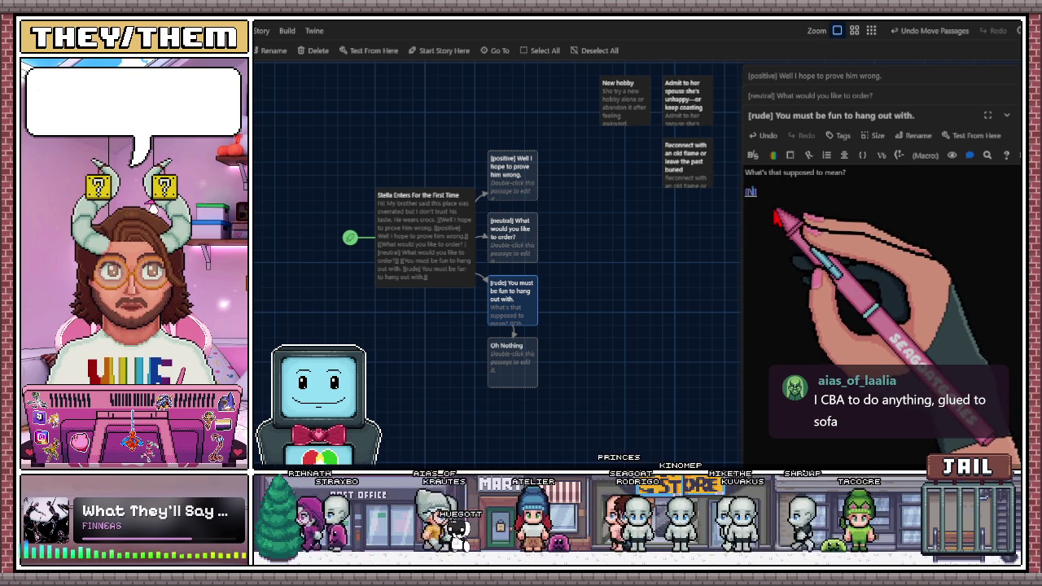
type("Sosh")
type("rry. What would like to order.")
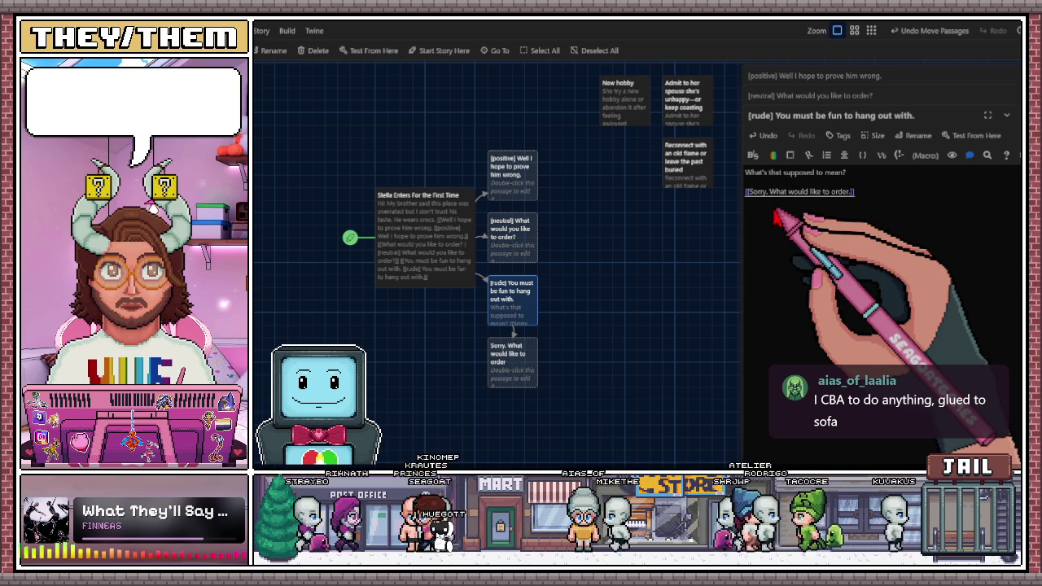
type("?")
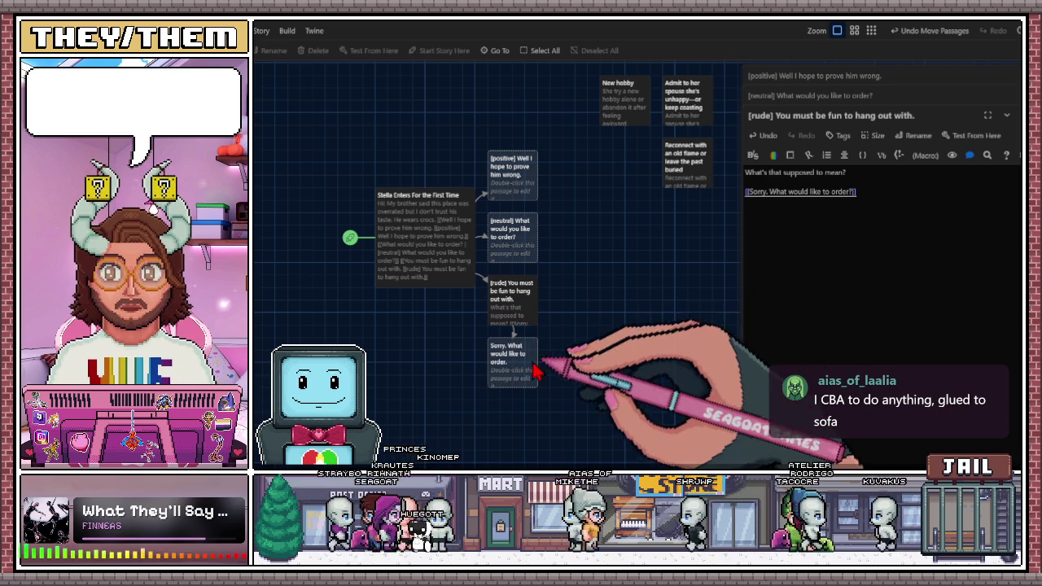
- Move the Sorry passage beside the rude passage, then nudge the rude and Stella Enters cards into place
left_click_drag(499, 379, 574, 318)
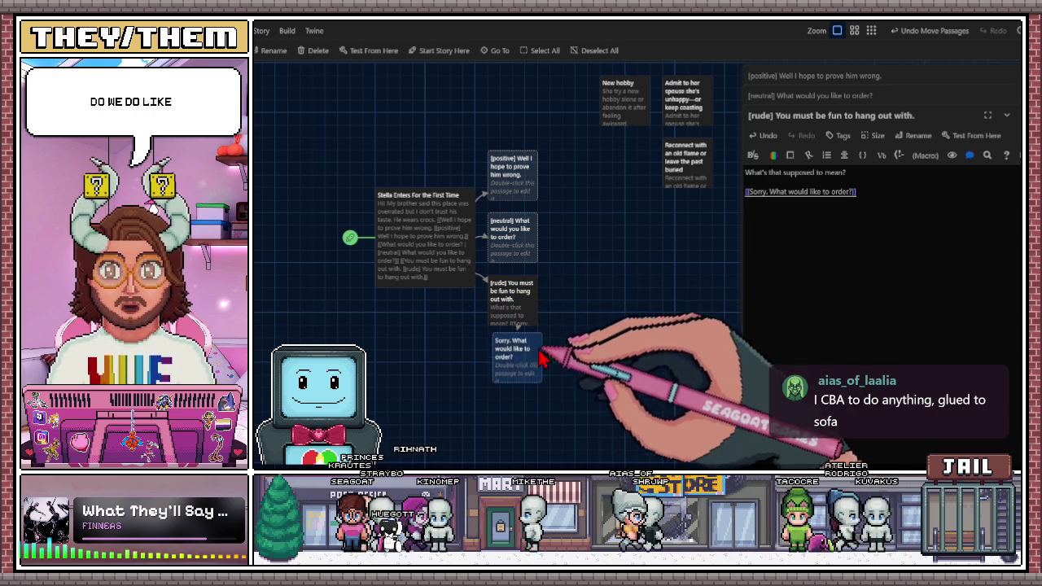
left_click_drag(548, 354, 586, 299)
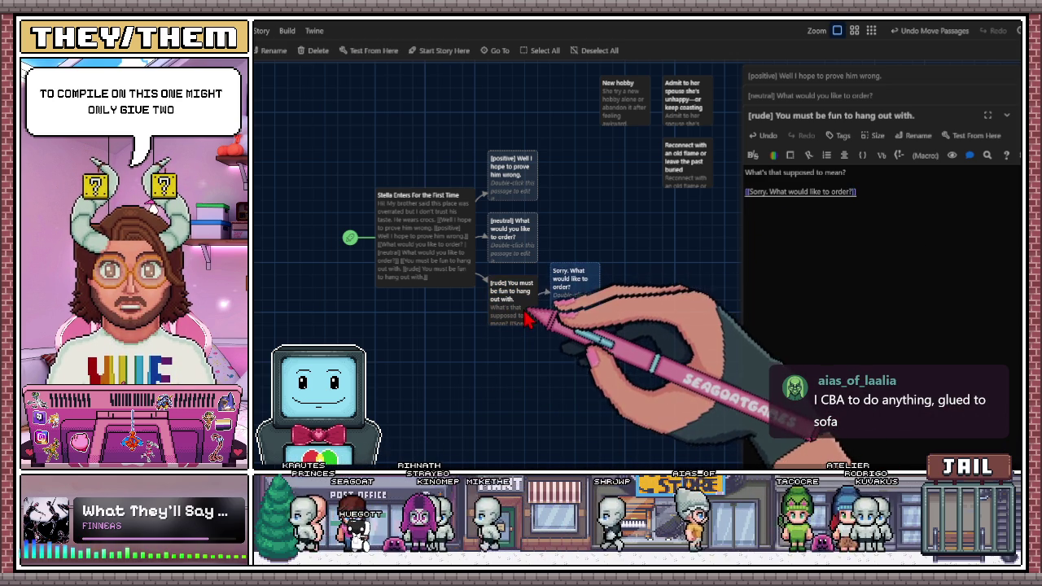
left_click_drag(525, 319, 526, 346)
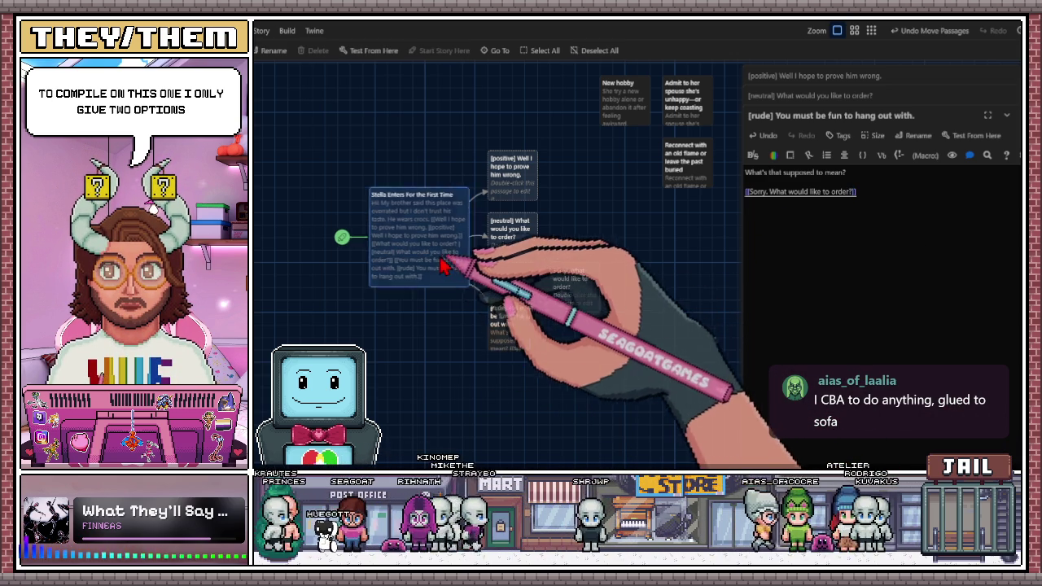
left_click_drag(423, 269, 399, 270)
left_click_drag(525, 348, 521, 340)
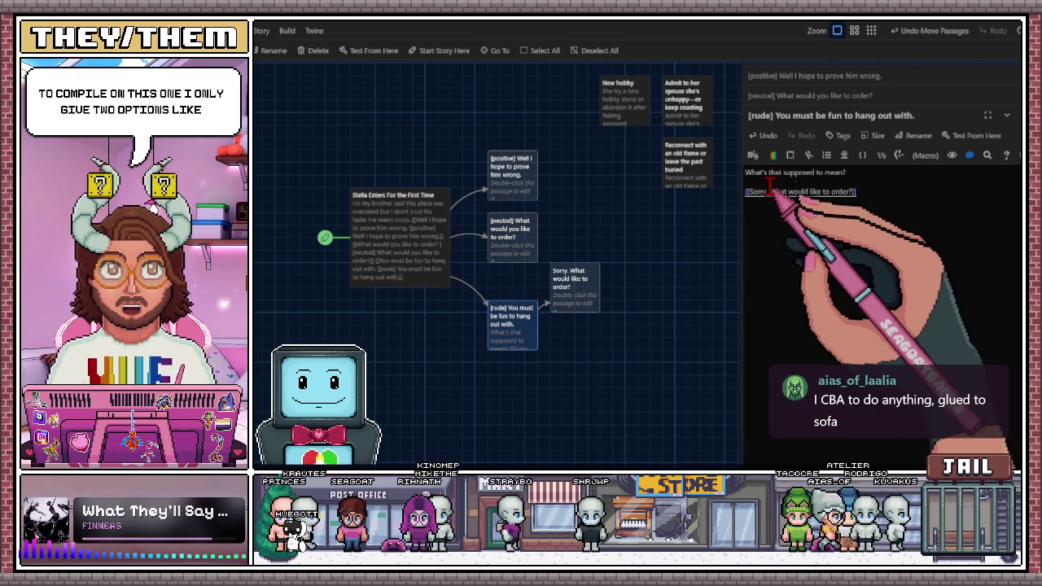
- Tag the Sorry link as [Positive], add a [[rude]] reply link, and move both new cards beside rude
left_click(749, 192)
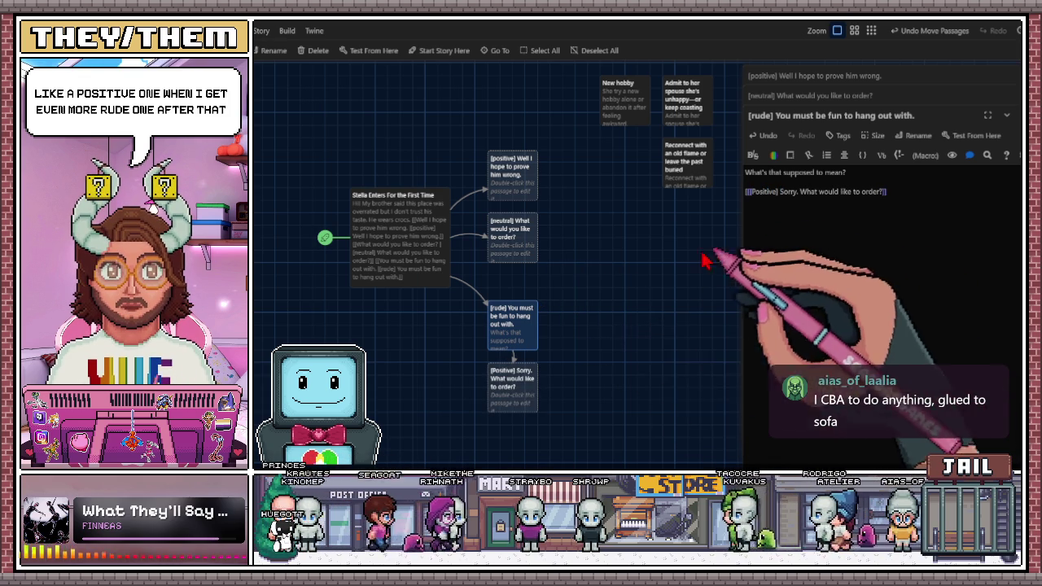
mouse_move(527, 398)
left_mouse_down()
mouse_move(598, 342)
mouse_move(592, 324)
mouse_move(581, 332)
mouse_move(581, 317)
left_mouse_up()
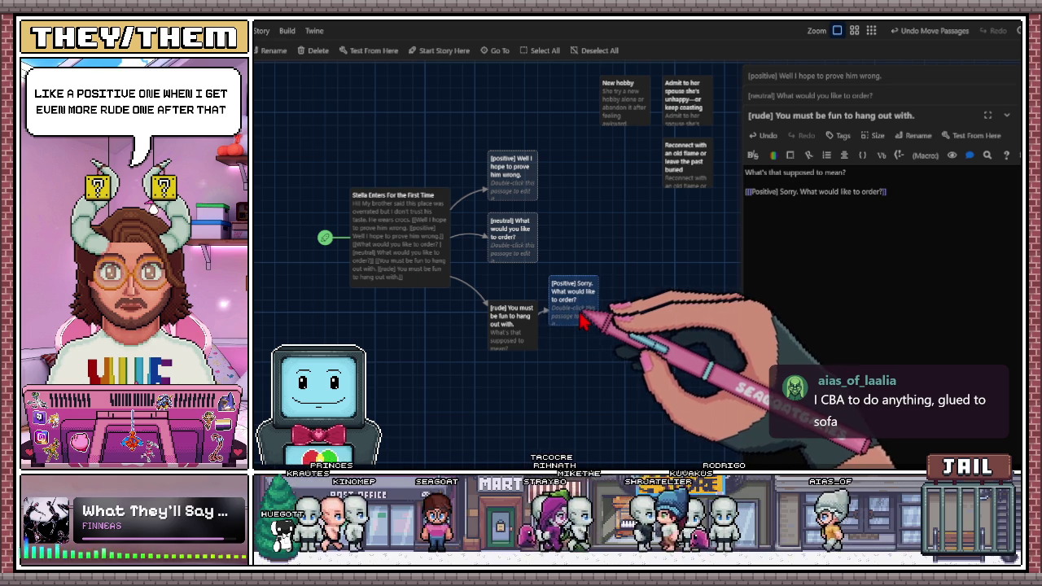
left_click(905, 201)
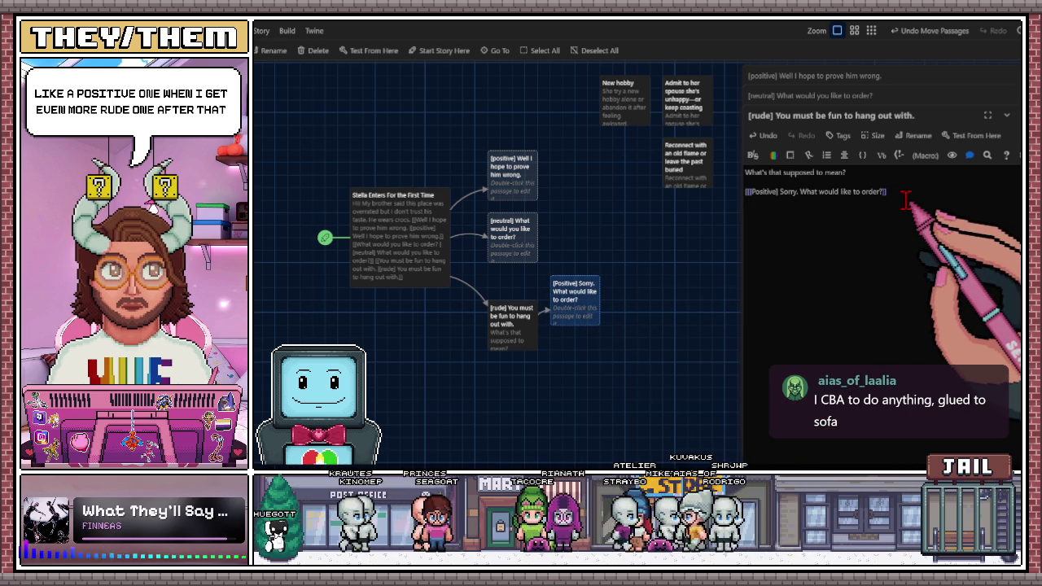
type("[[]]")
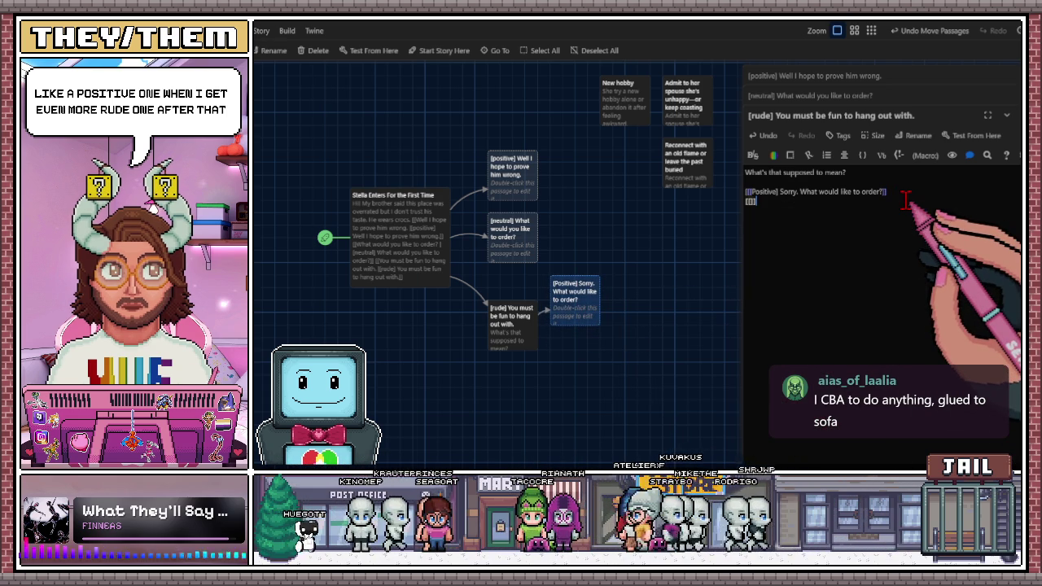
left_click(755, 213)
type("rude")
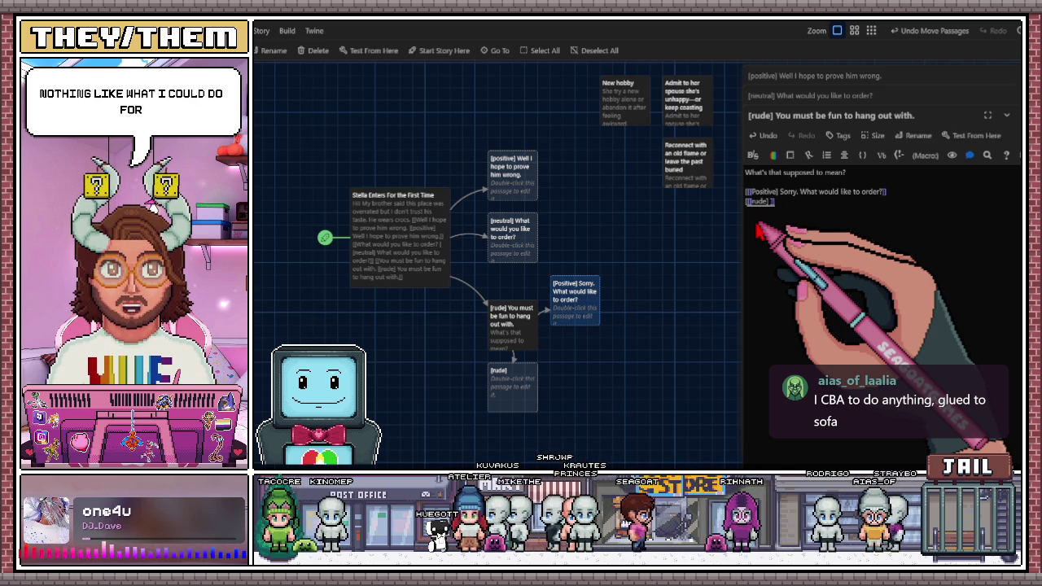
left_click_drag(526, 401, 590, 375)
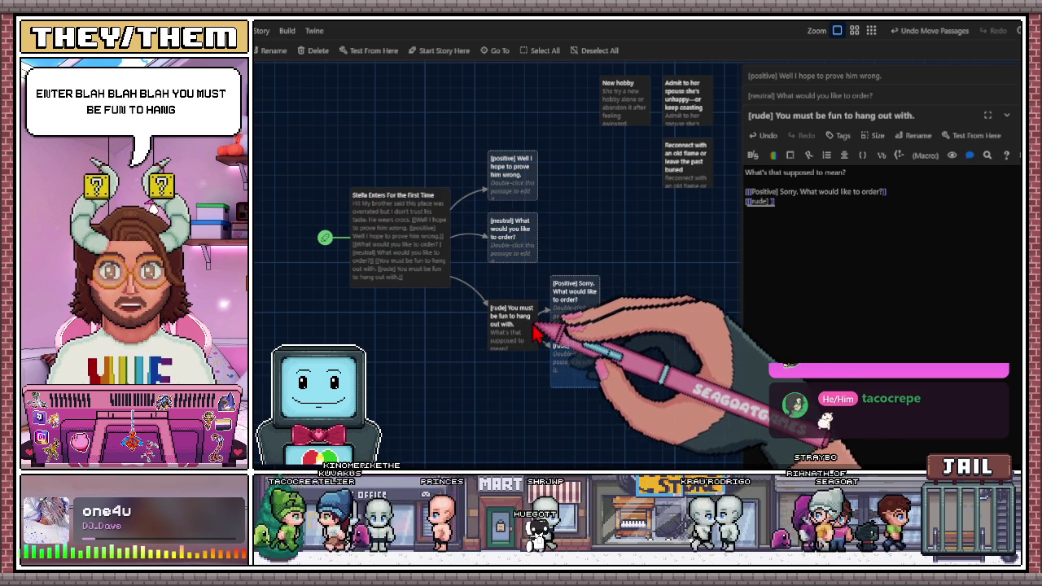
- Scroll the story map to view the new [rude] passage under the [Positive] Sorry card
scroll(586, 301, "down", 1)
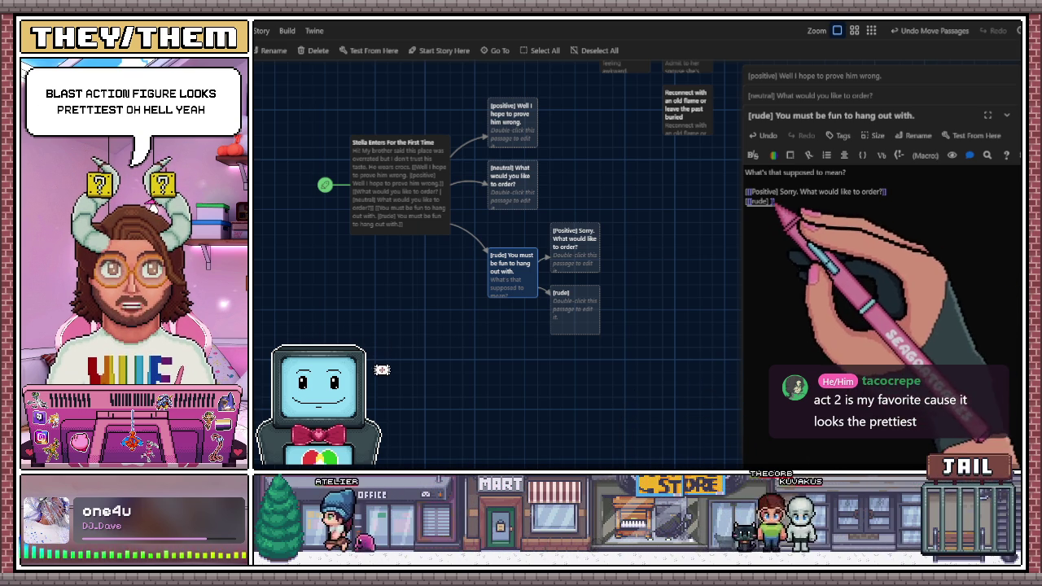
- Make the second reply read '[rude] Do you want to or not?' and place its card under Positive
left_click(770, 201)
type("Maybe you")
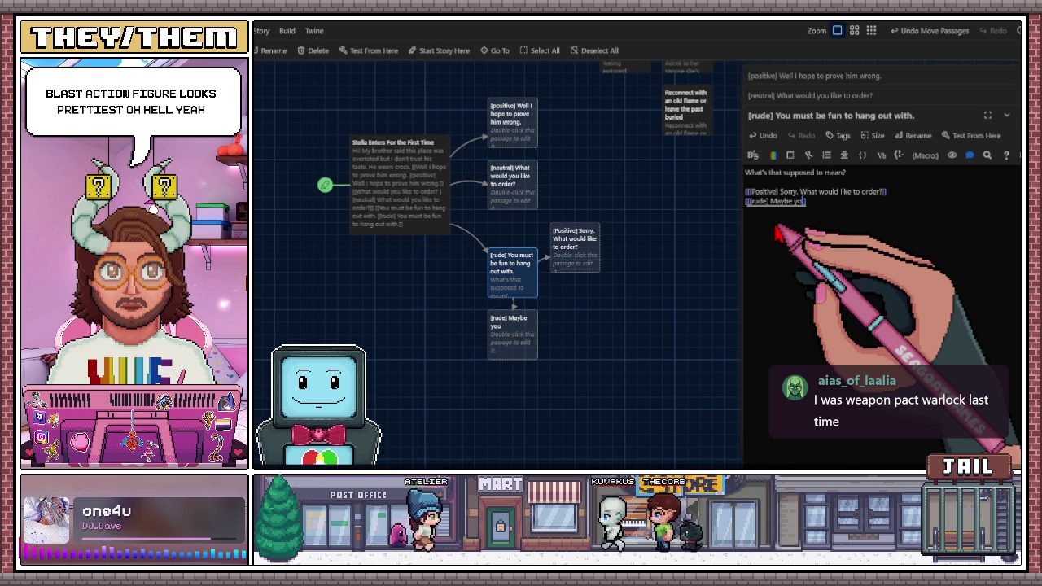
key("BackSpace")
key("BackSpace")
key("BackSpace")
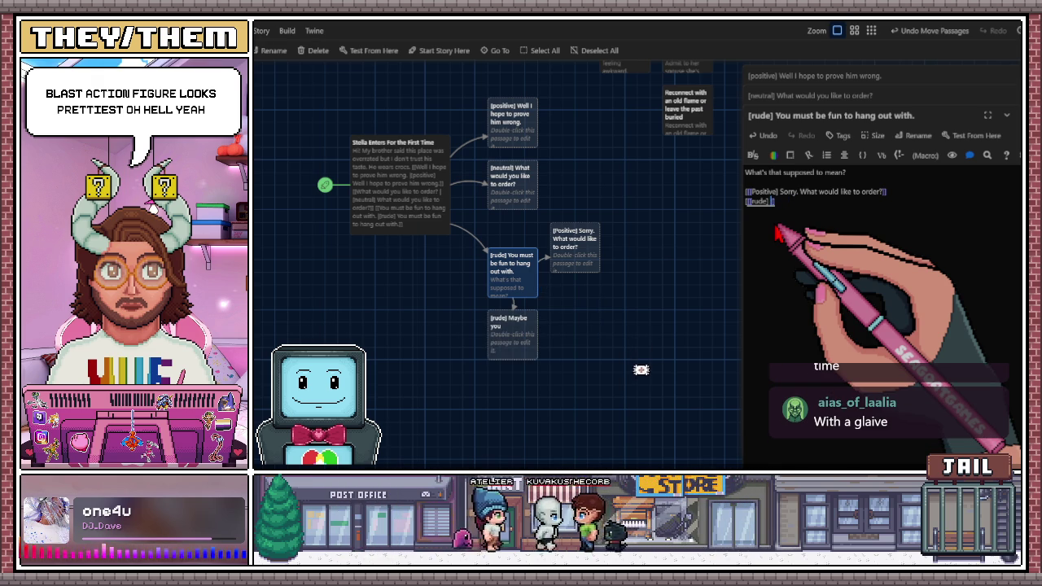
type("You b")
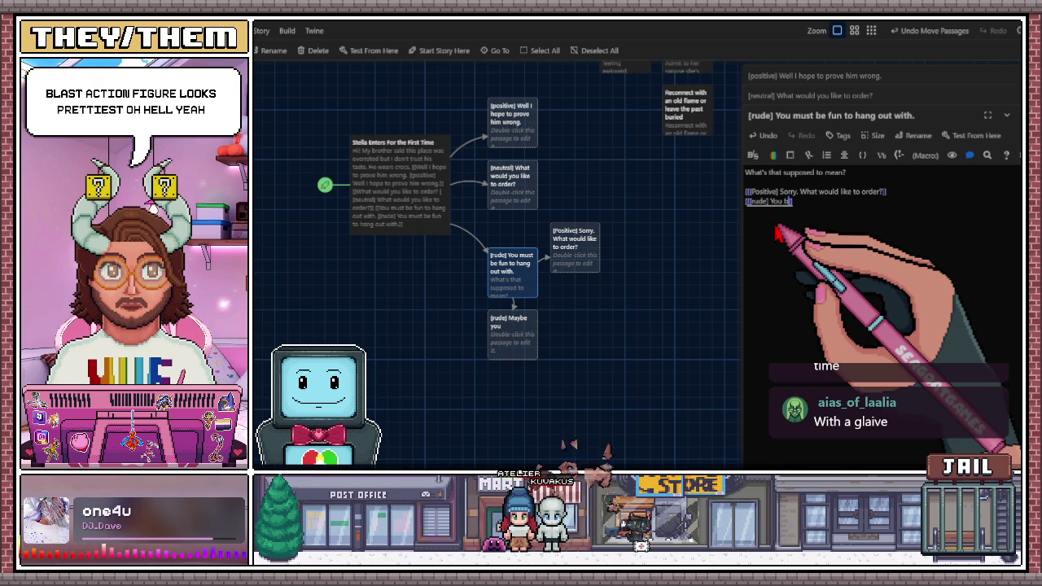
key("BackSpace")
key("BackSpace")
key("BackSpace")
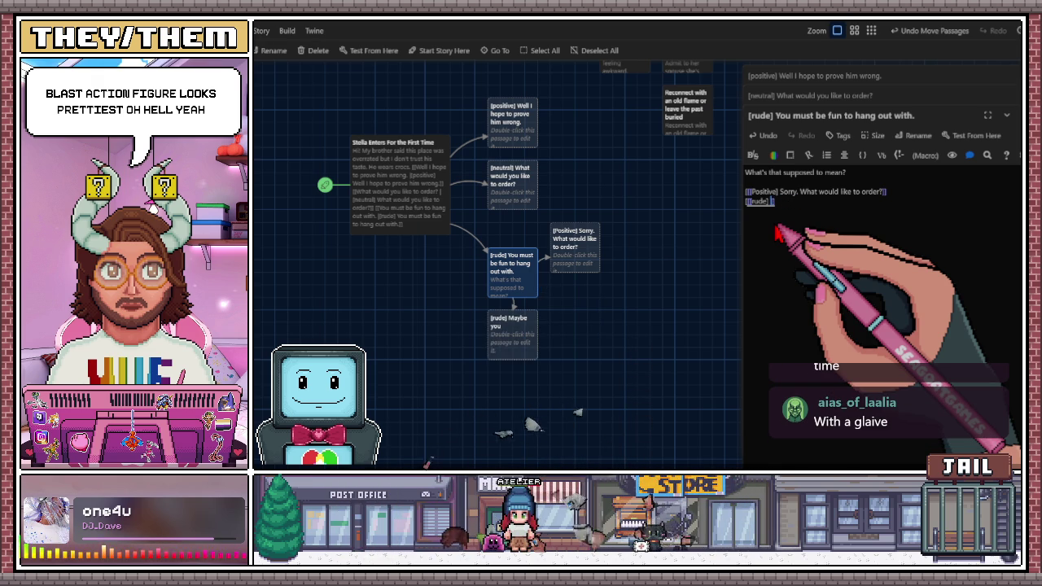
type("I don't")
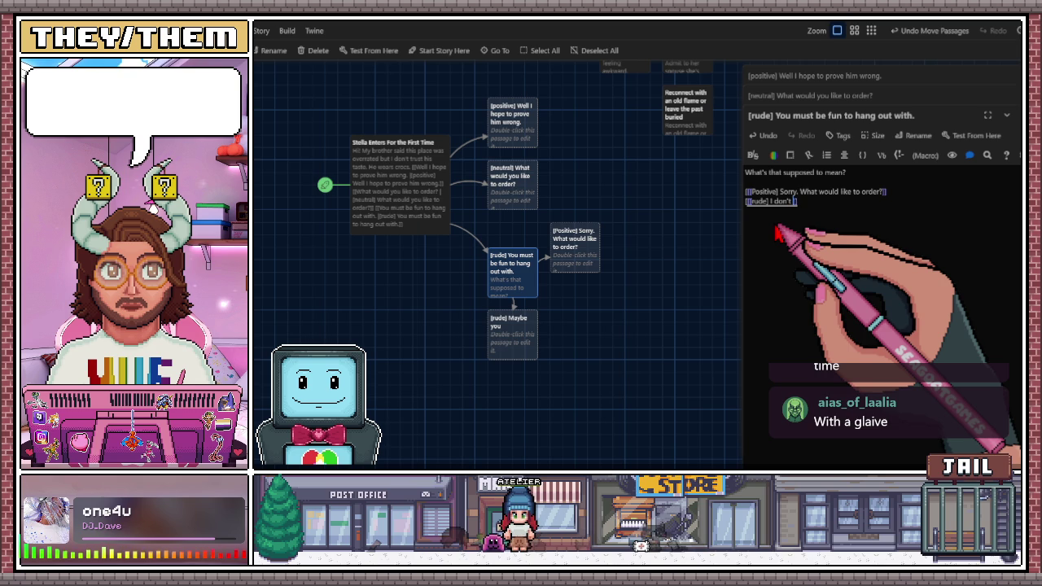
key("BackSpace")
key("BackSpace")
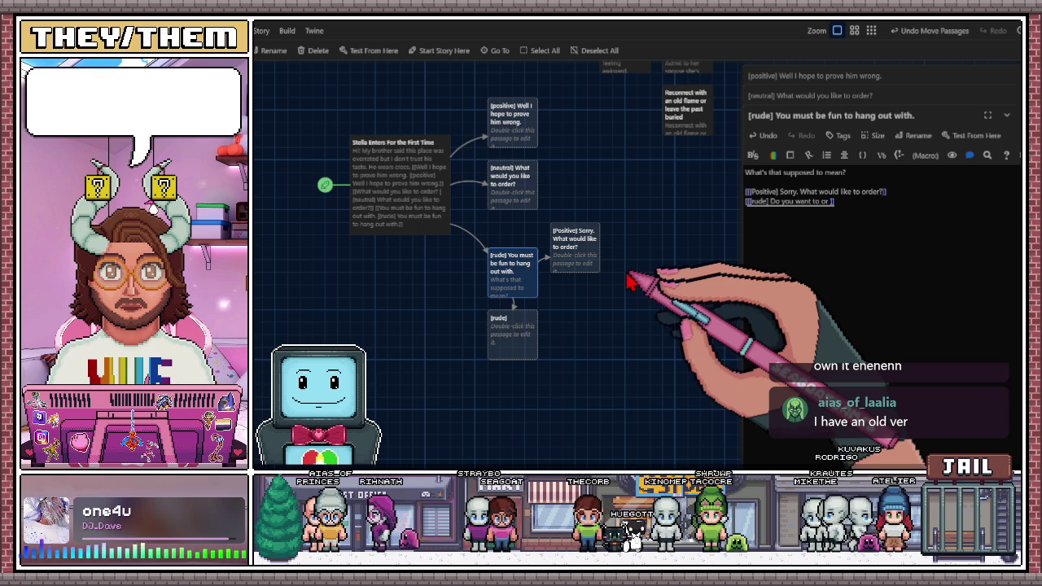
type("noty")
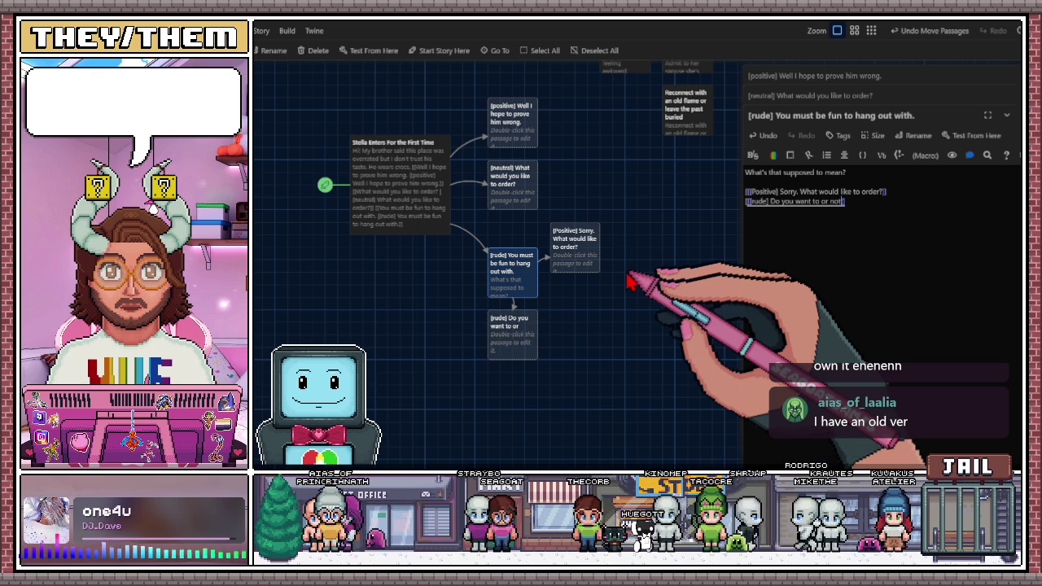
left_click_drag(509, 349, 573, 324)
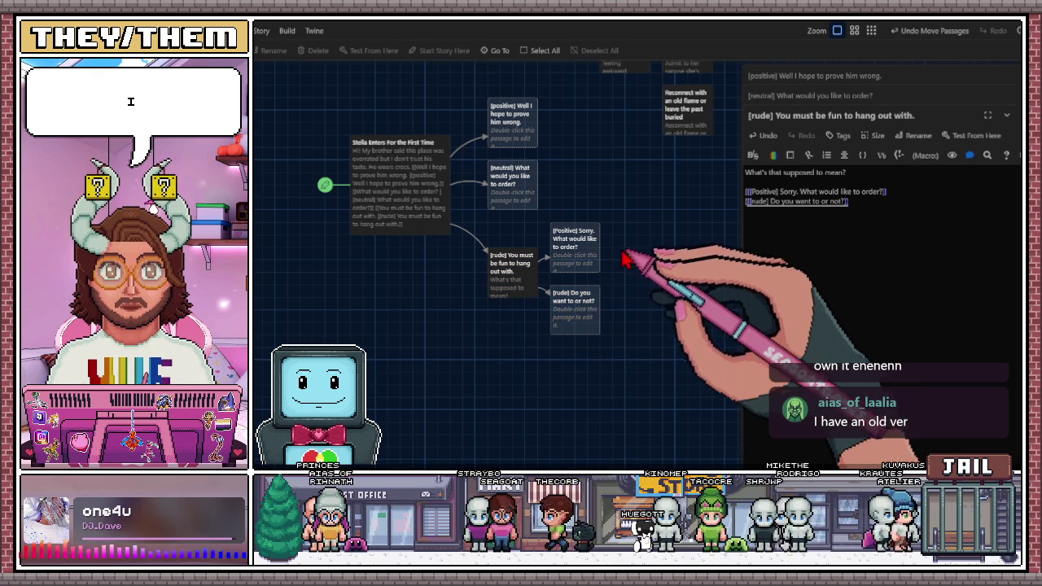
- Deselect the passage, scroll the story map, and switch to the Captain America meme image results
left_click(609, 295)
scroll(591, 265, "up", 1)
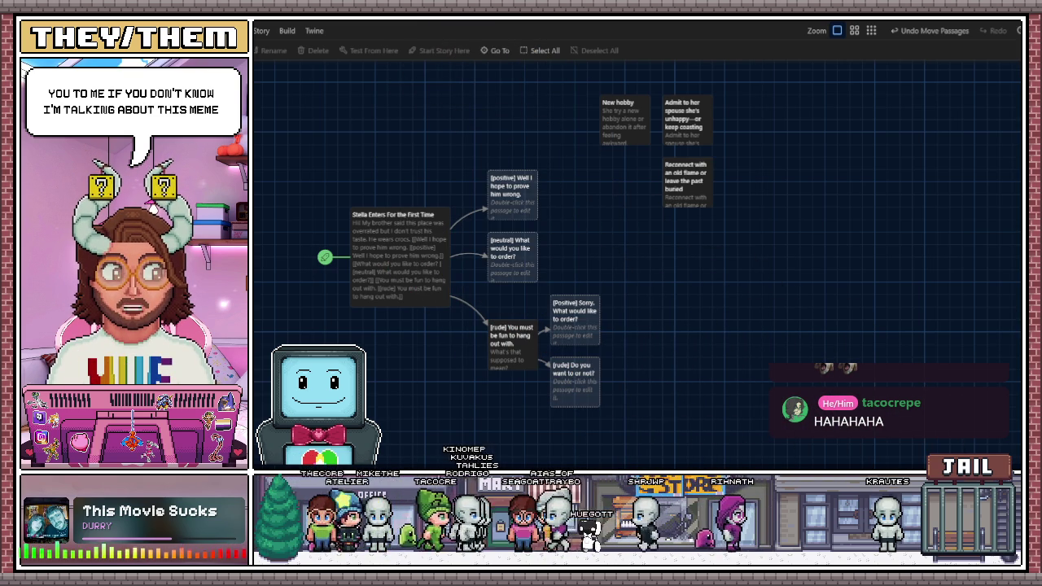
key("alt+Tab")
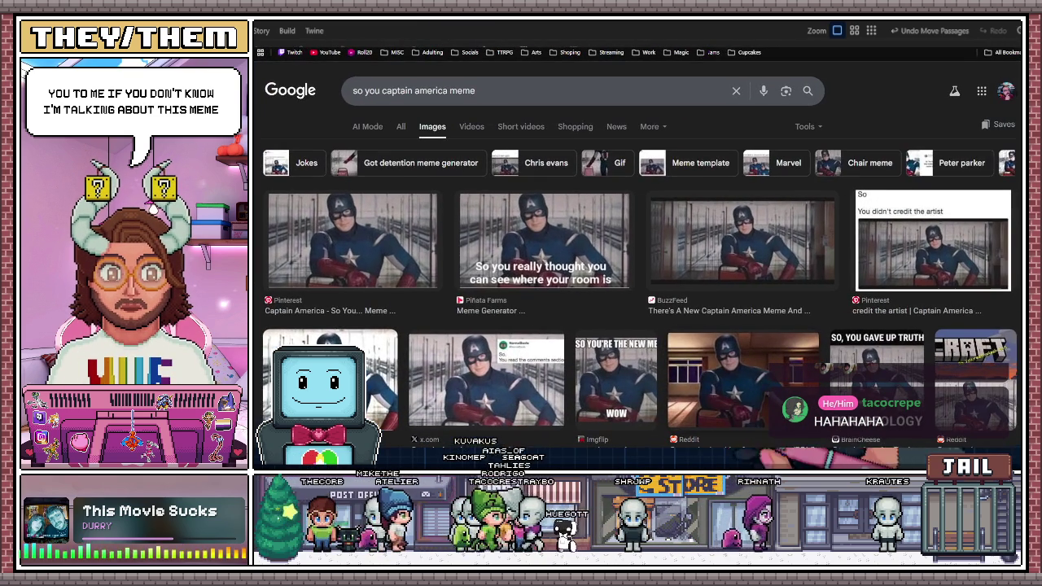
- Preview the 'You didn't credit the artist' meme result, then return to Twine
left_click(909, 242)
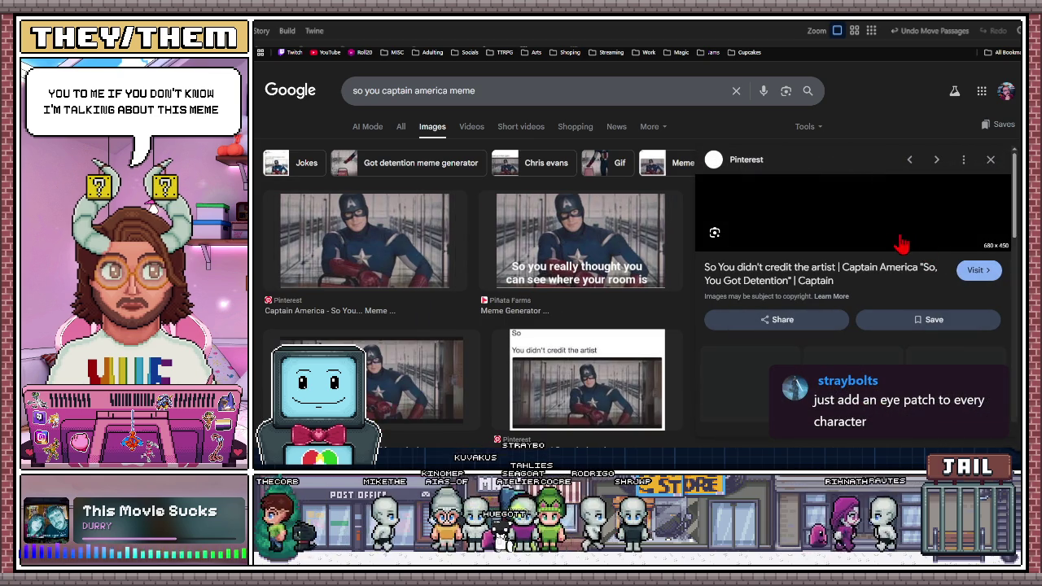
scroll(846, 287, "down", 1)
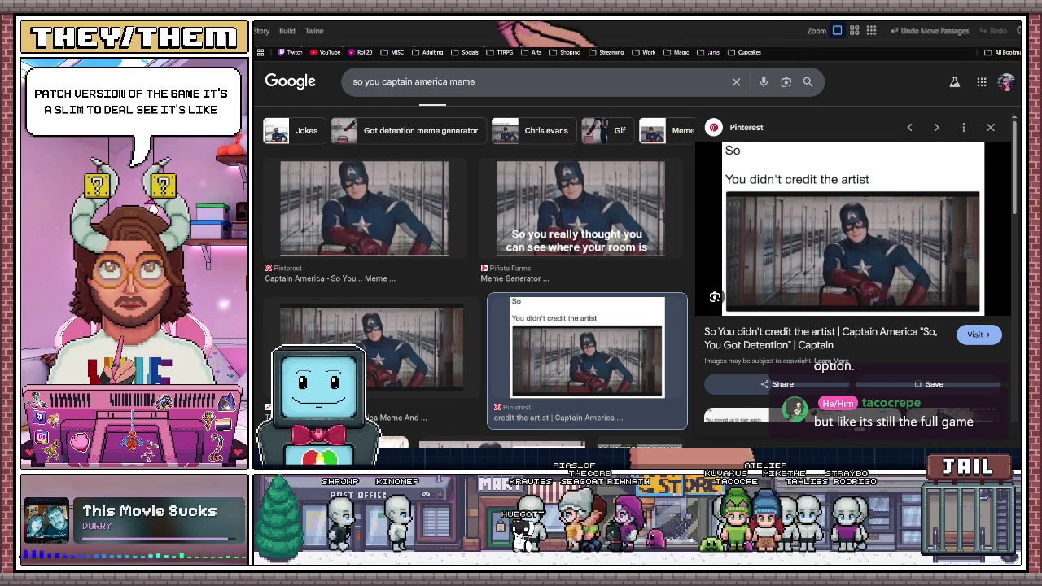
key("alt+Tab")
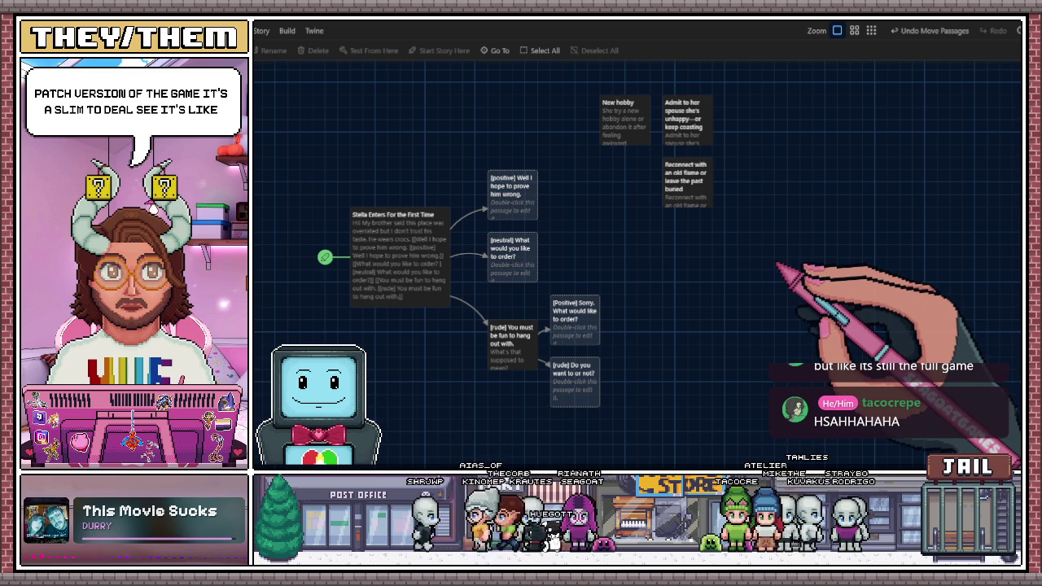
- Scroll the story map and select the '[positive] Well I hope to prove him wrong.' passage
scroll(794, 244, "down", 2)
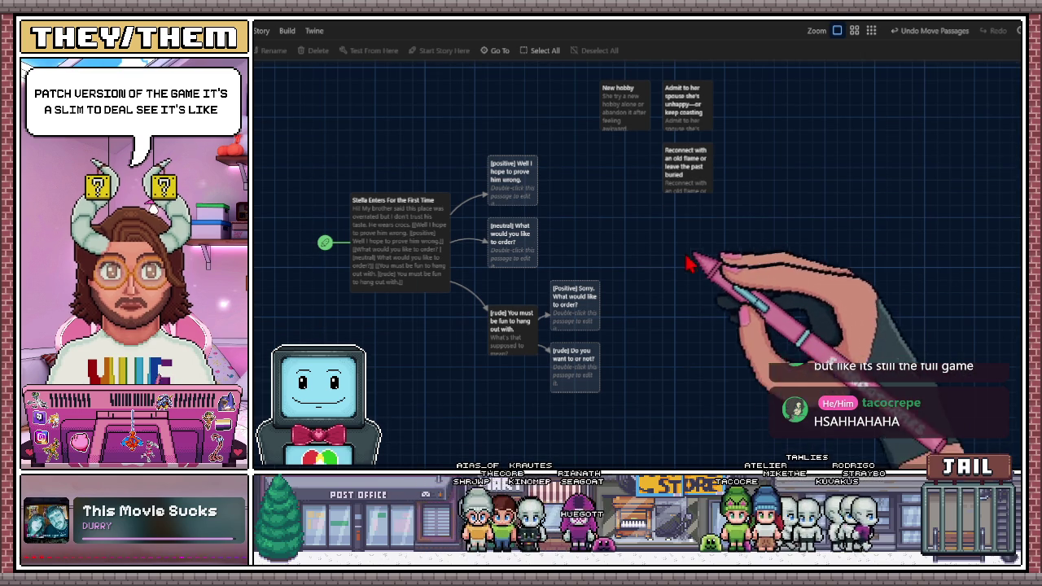
left_click(526, 189)
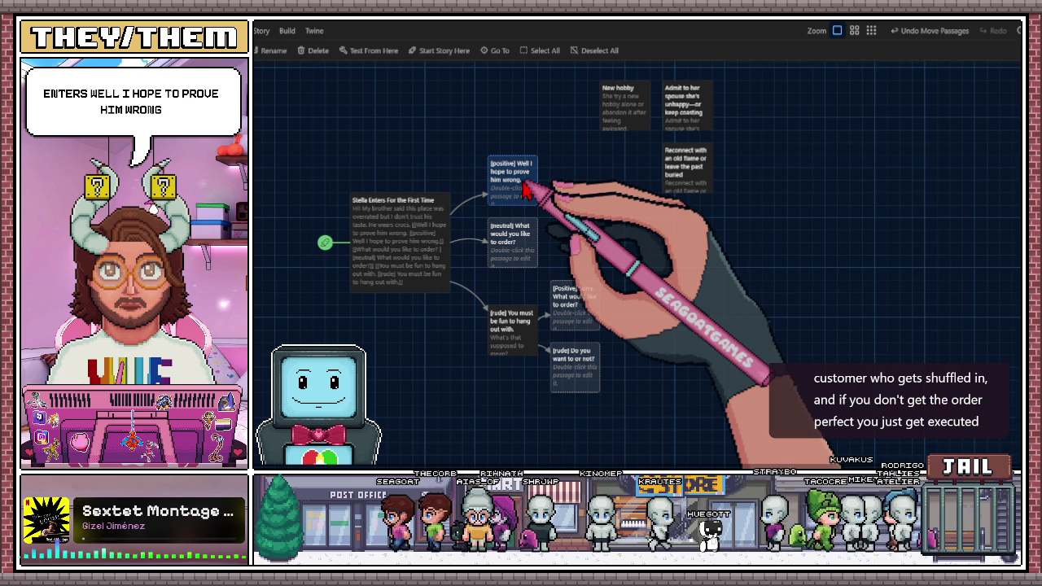
- Open the '[positive] Well I hope to prove him wrong.' passage in the editor and click into its body
double_click(525, 189)
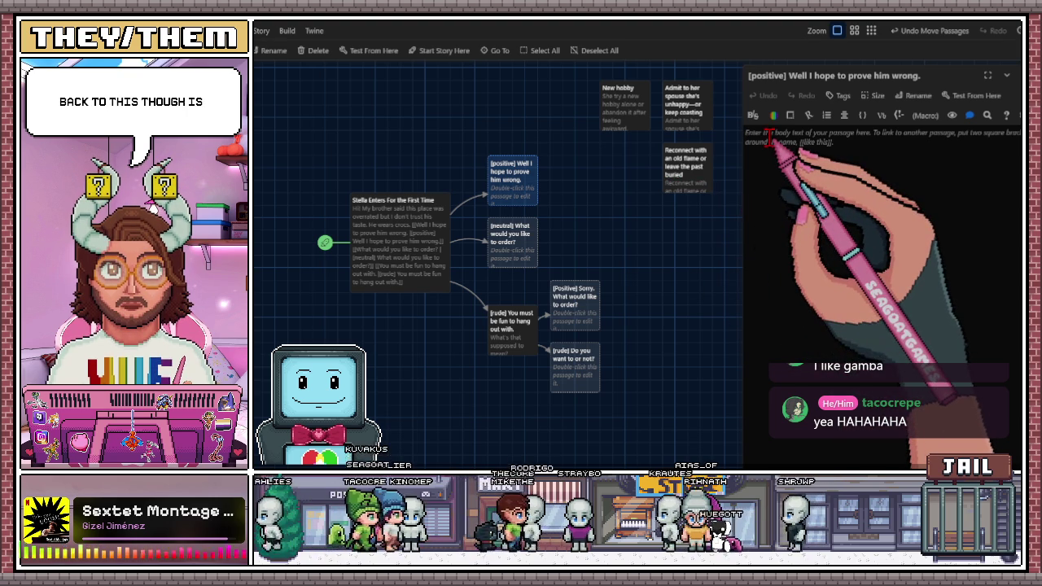
left_click(768, 138)
type("I believe in you.")
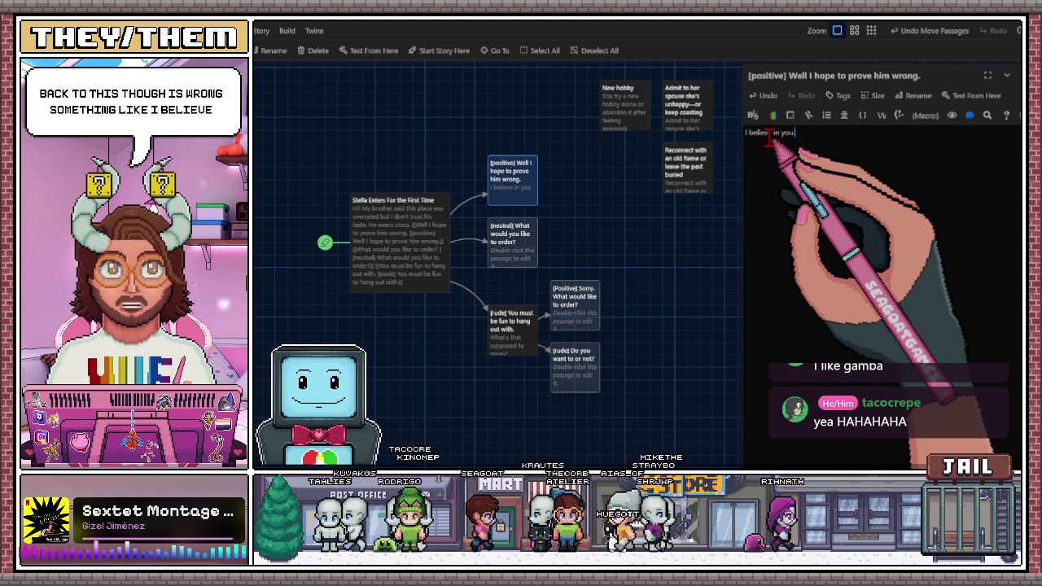
- Begin a new link starting with 'co' on the line below 'I believe in you.' and close its brackets
key("Return")
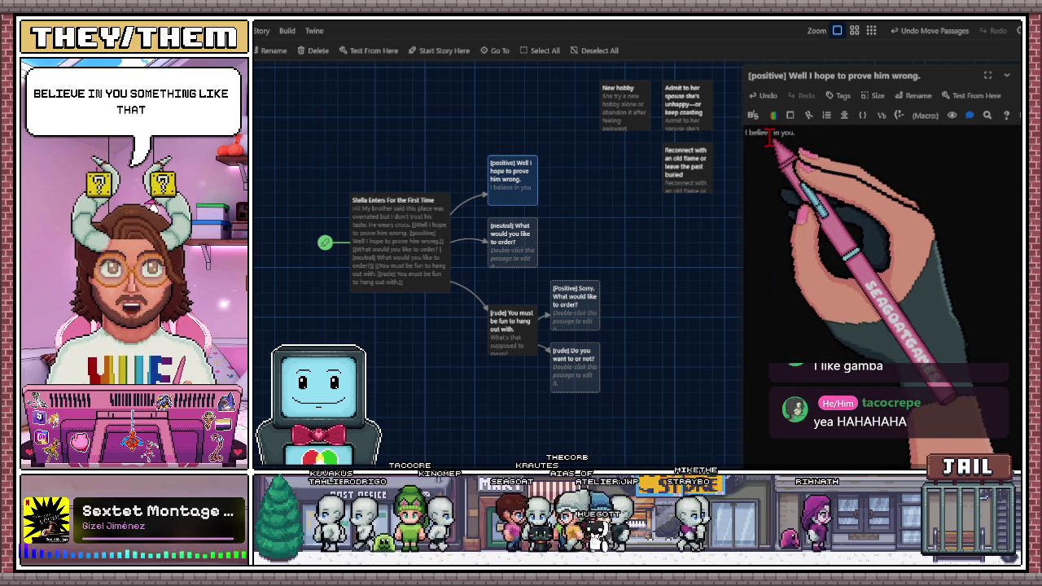
type("[[")
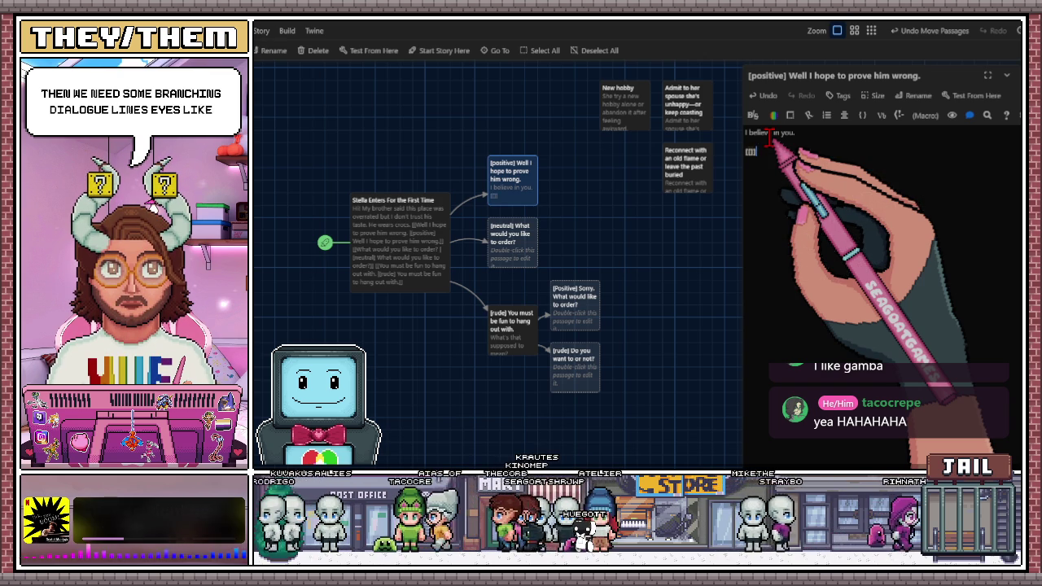
type("co")
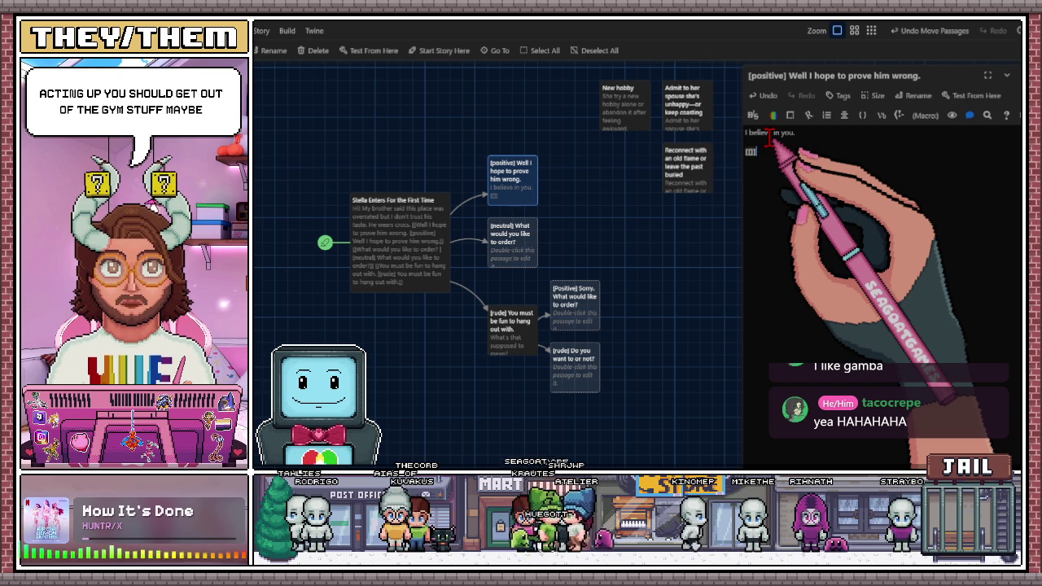
left_click(750, 152)
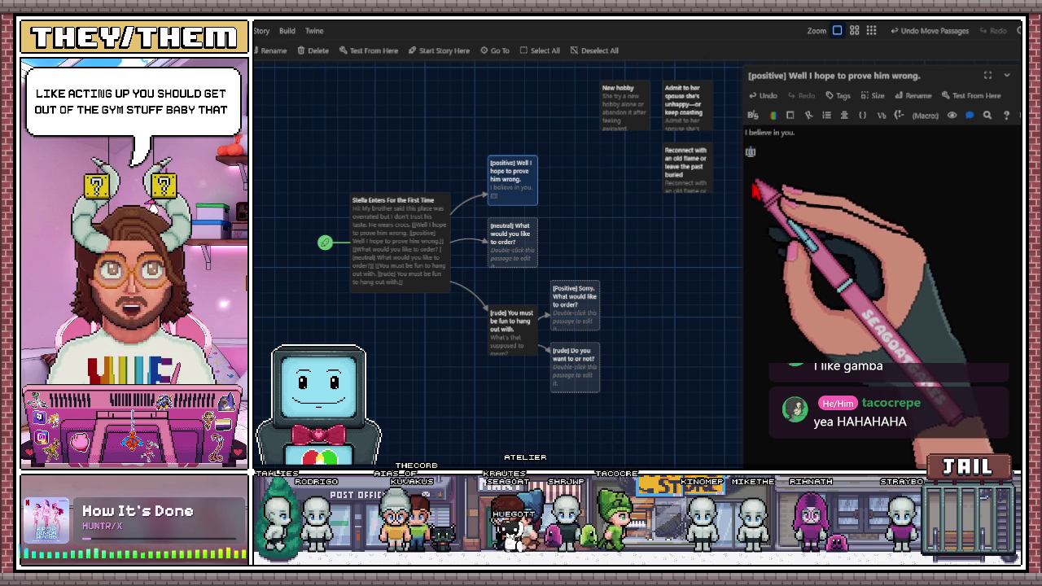
type("]]")
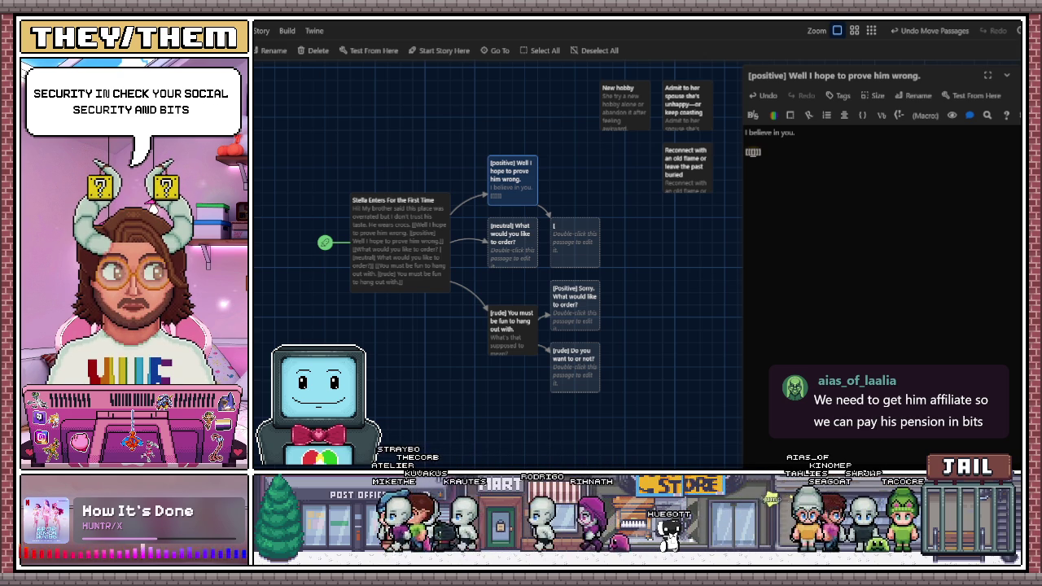
- Fill the empty link in [positive] with '[pos] What can I get you today?'
left_click_drag(580, 259, 579, 179)
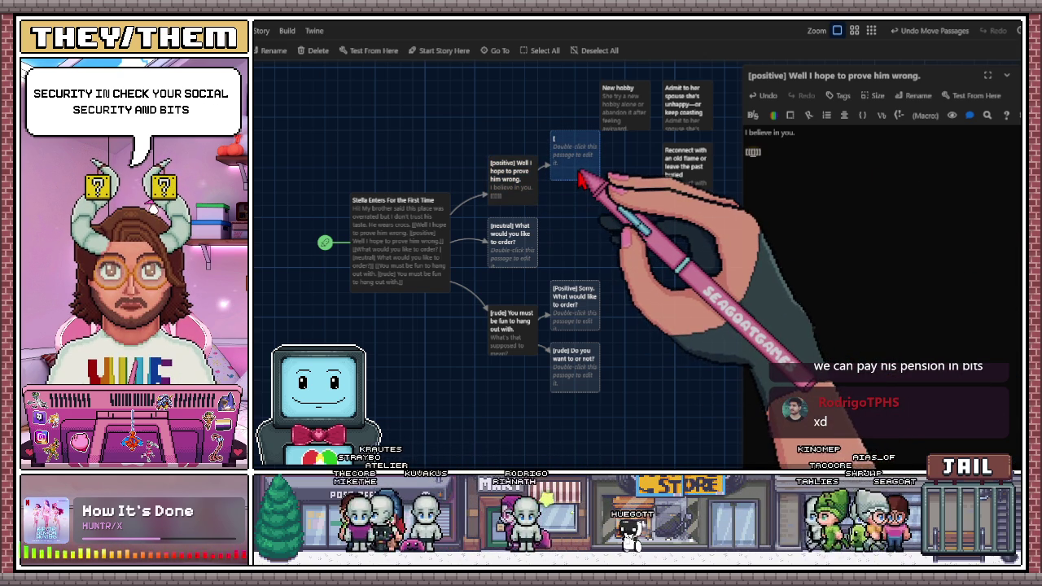
left_click(754, 153)
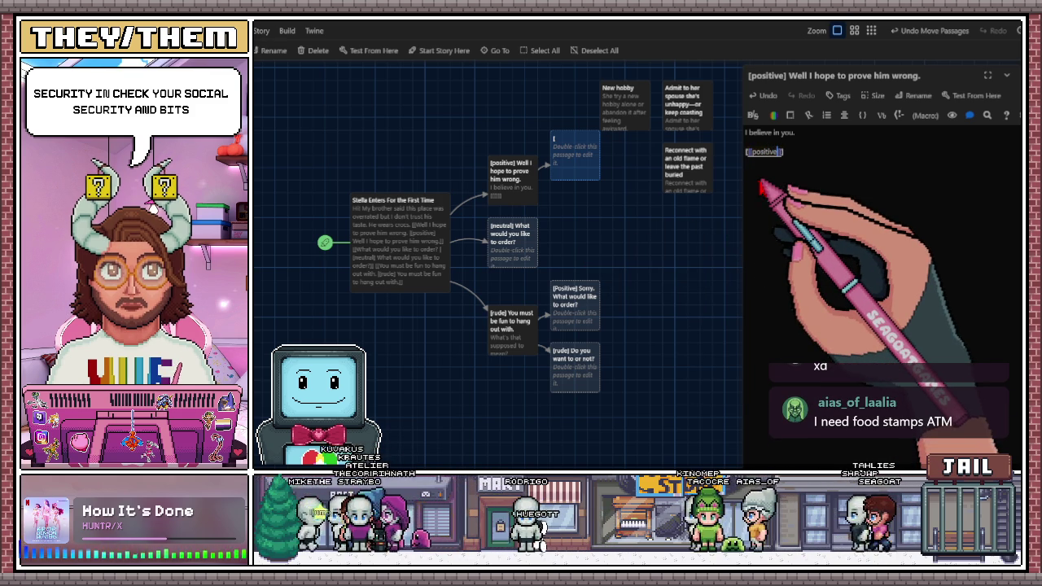
type("ive")
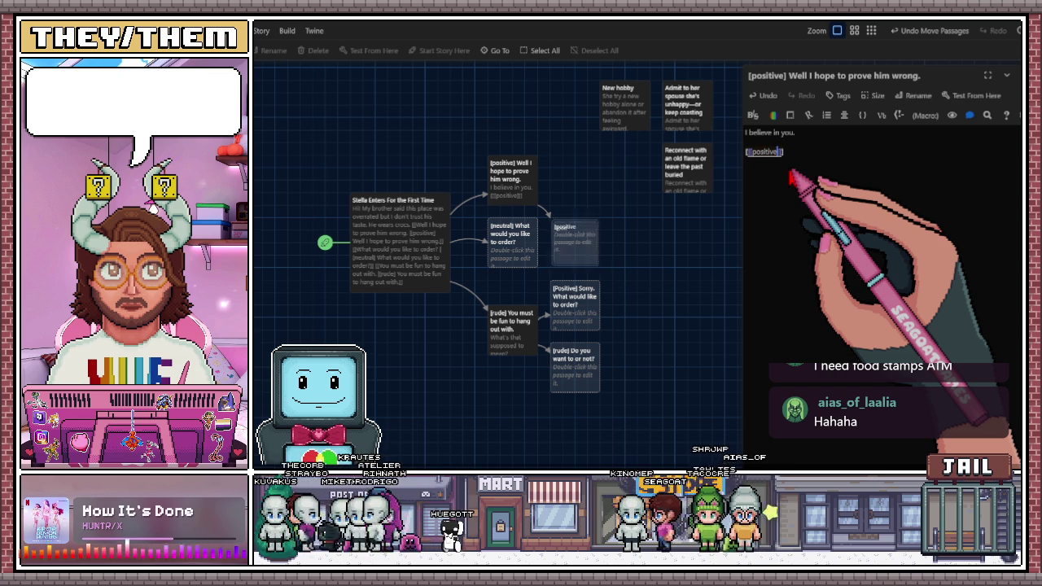
key("BackSpace")
key("BackSpace")
key("BackSpace")
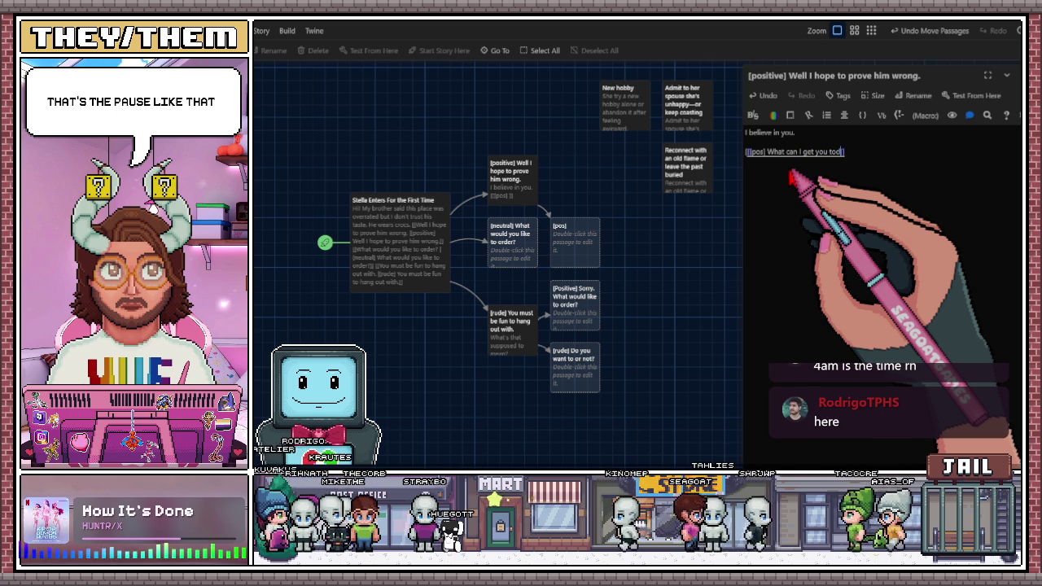
type("ay?")
- Move the new [pos] passage up beside [positive]
left_click_drag(582, 244, 580, 167)
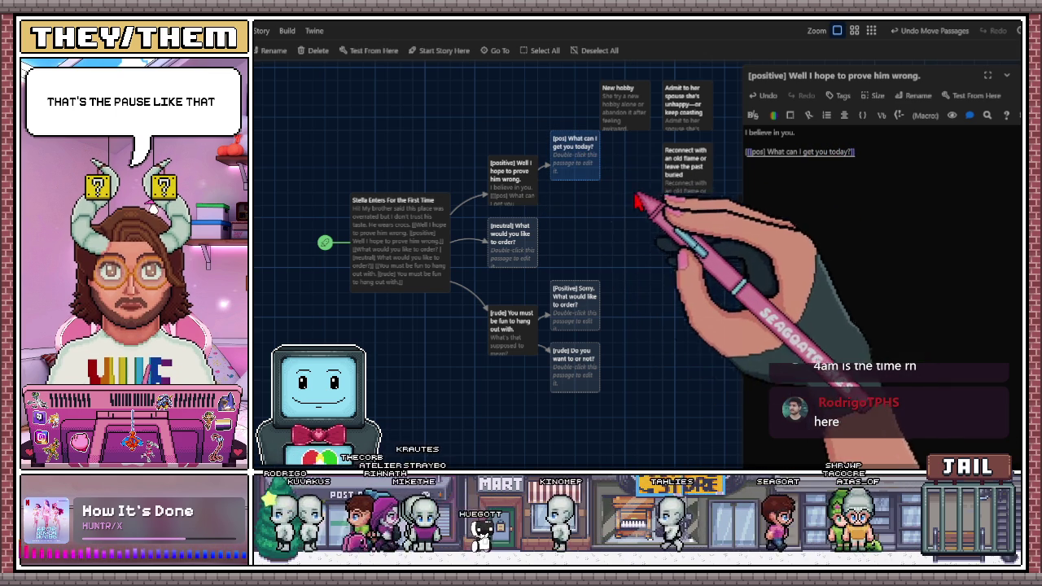
scroll(611, 228, "down", 1)
scroll(611, 227, "up", 2)
- Line up New hobby, Admit to her spouse and Reconnect with an old flame along the top
mouse_move(620, 157)
left_mouse_down()
mouse_move(611, 118)
mouse_move(536, 104)
mouse_move(469, 106)
mouse_move(371, 136)
left_mouse_up()
left_click(458, 133)
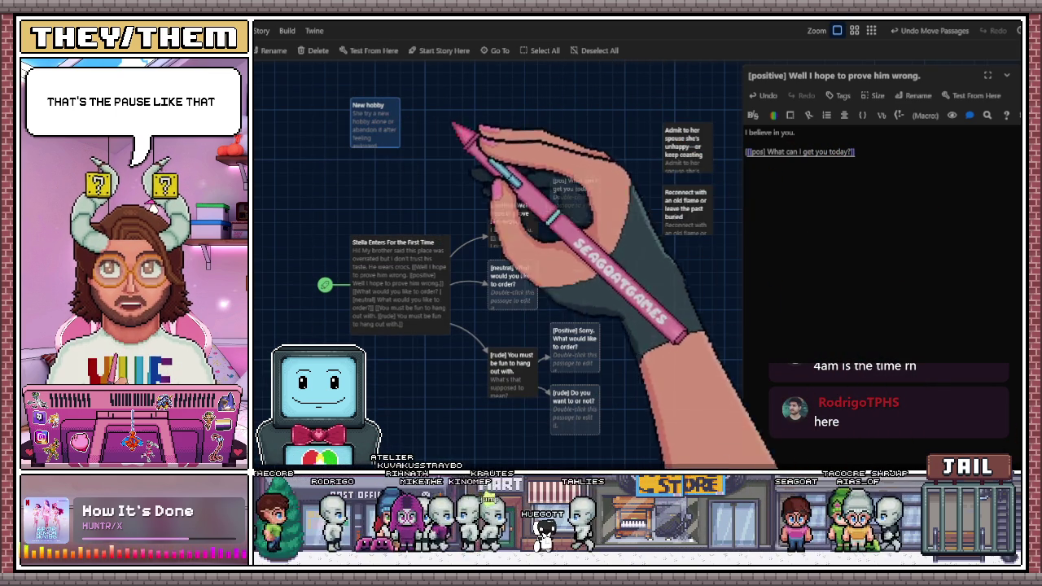
left_click_drag(690, 155, 438, 110)
left_click_drag(377, 133, 379, 115)
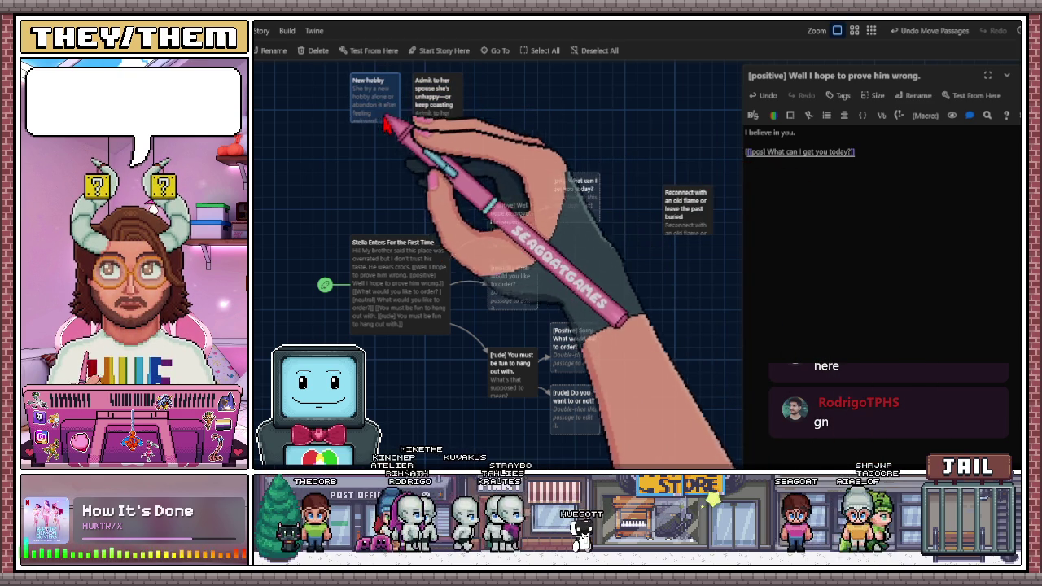
left_click_drag(696, 218, 511, 108)
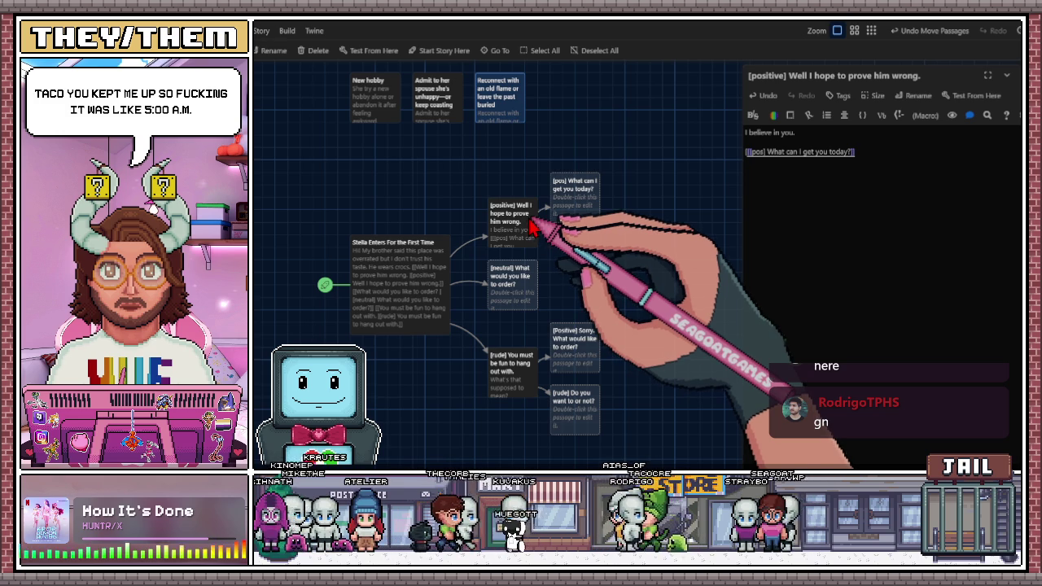
scroll(559, 251, "right", 1)
scroll(559, 251, "down", 1)
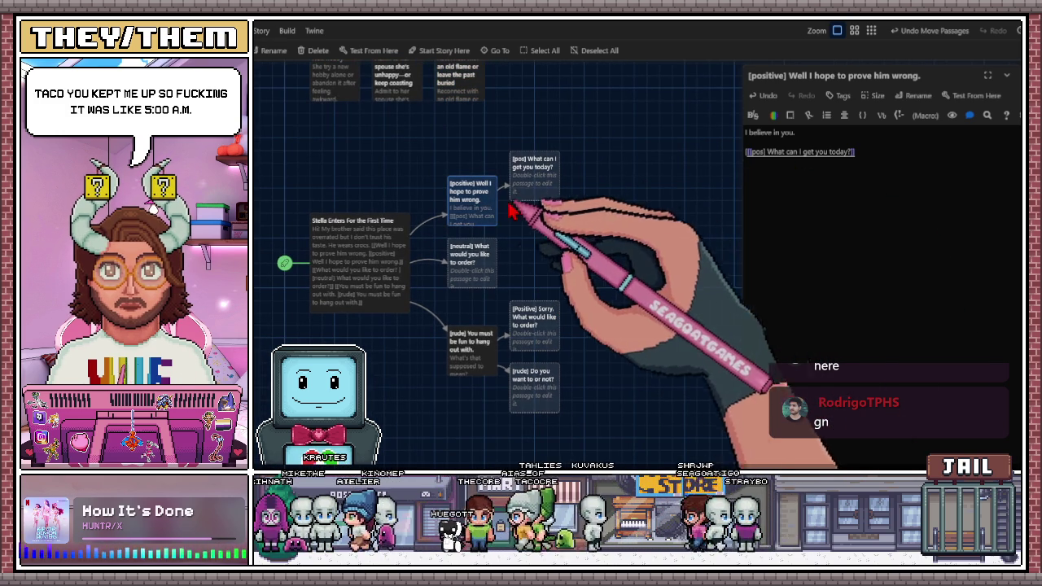
- Add an empty second link and strip the 'pos]' prefix from 'What can I get you today?'
left_click(868, 178)
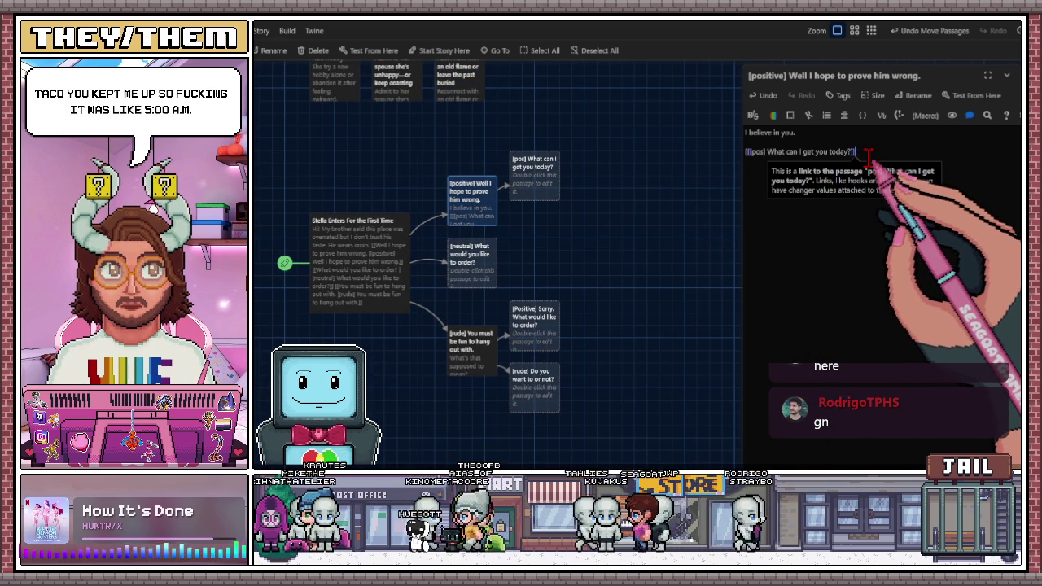
key("Return")
type("[[]]")
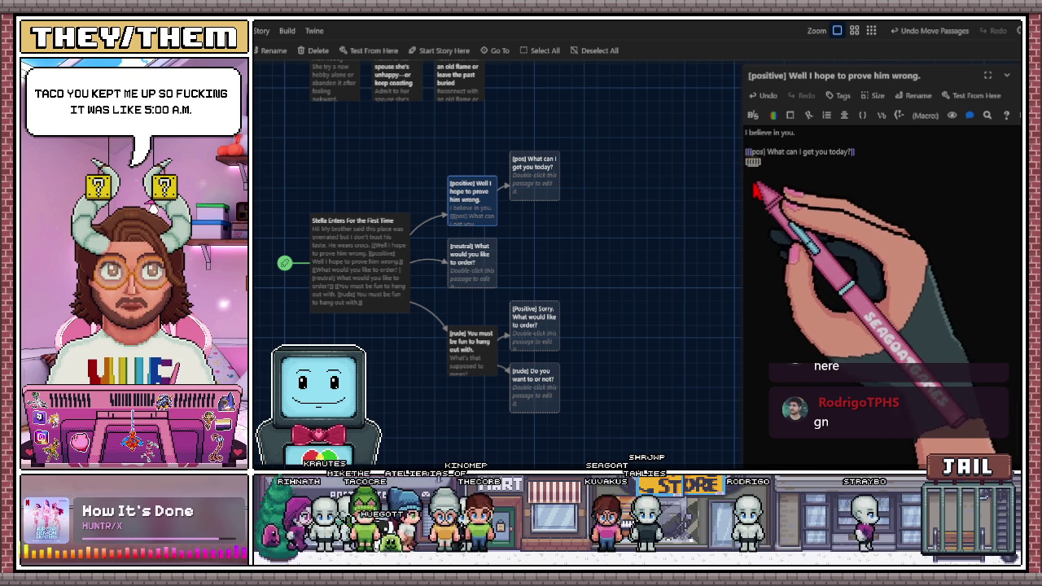
type("[")
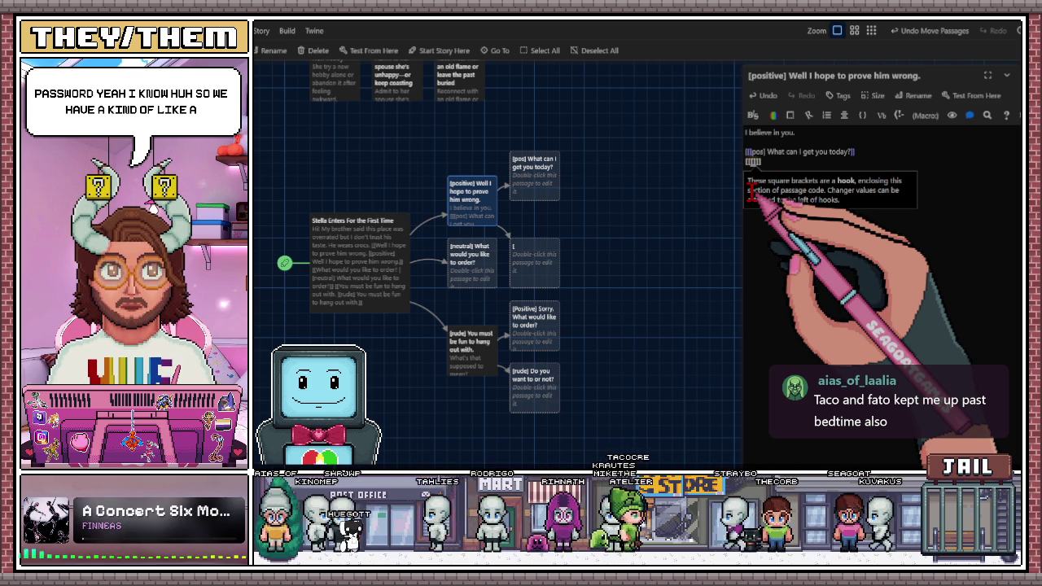
type("rude")
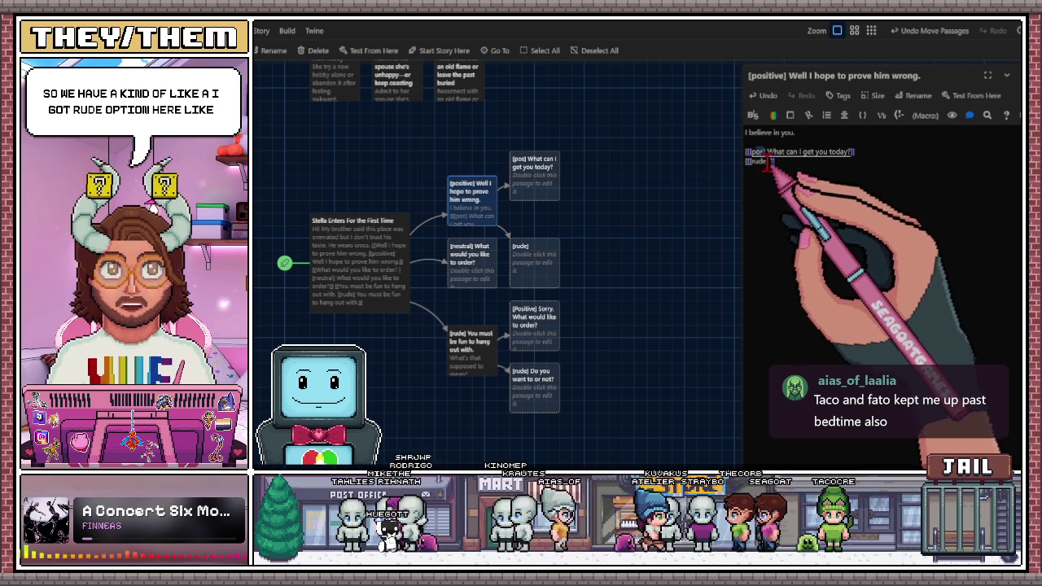
left_click(768, 163)
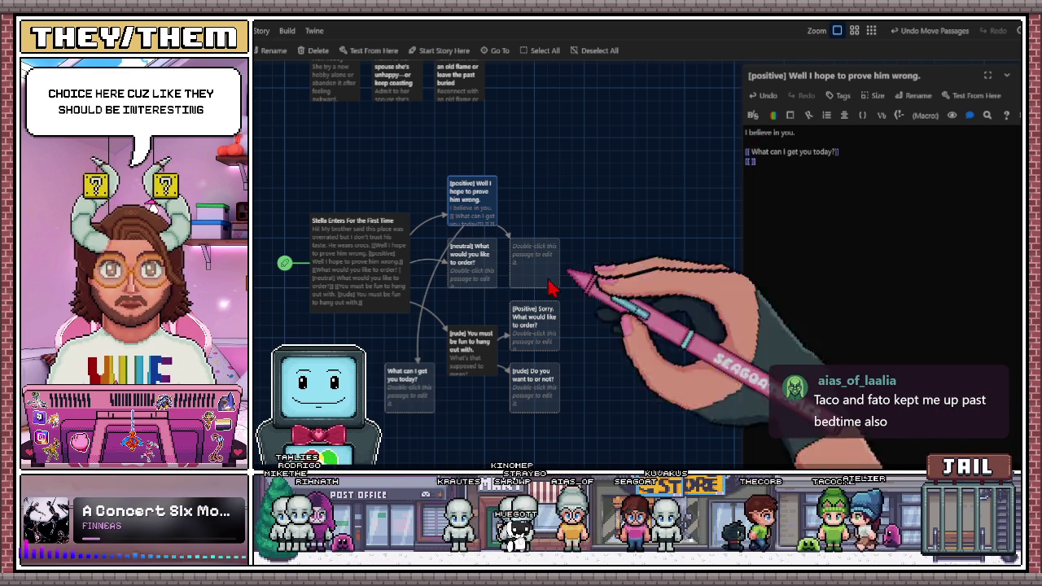
left_click(521, 174)
- Nudge the 'What can I get you today?' card up and enter the second empty link
left_click_drag(521, 175, 540, 181)
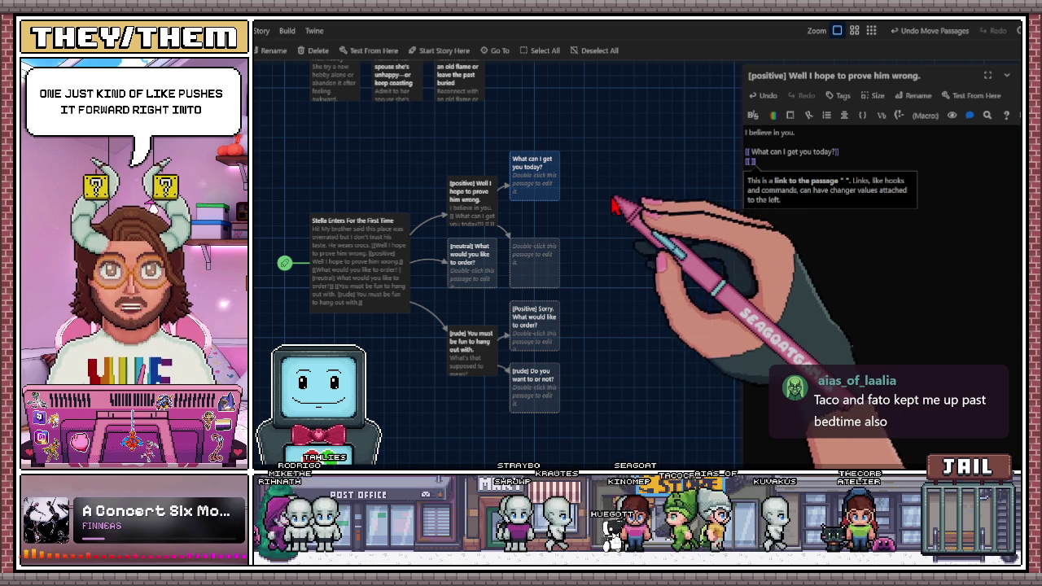
left_click_drag(528, 201, 528, 189)
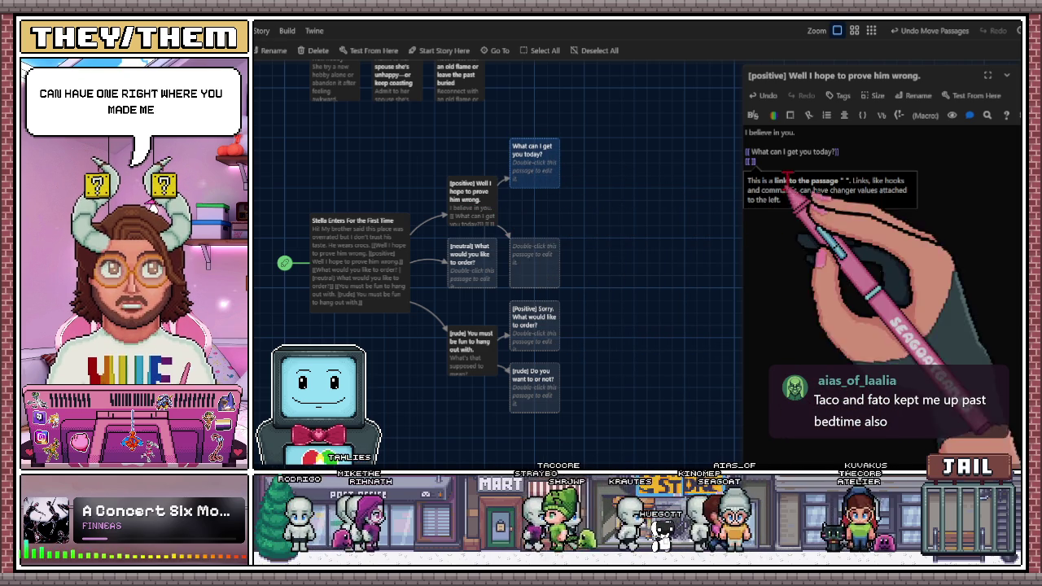
left_click(751, 162)
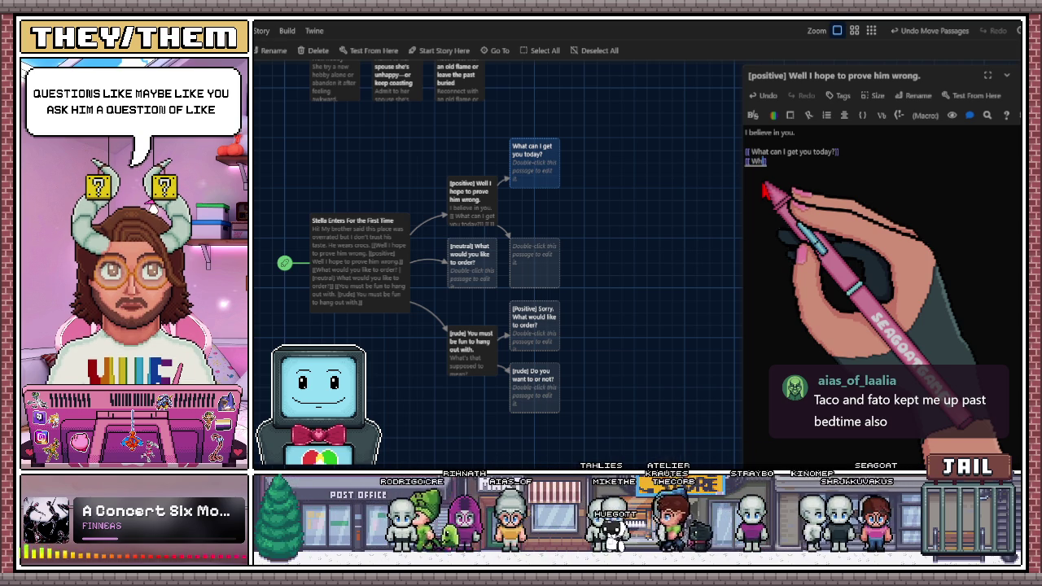
- Reword the second link so it targets a new 'What's your brothers name?' passage
type("at")
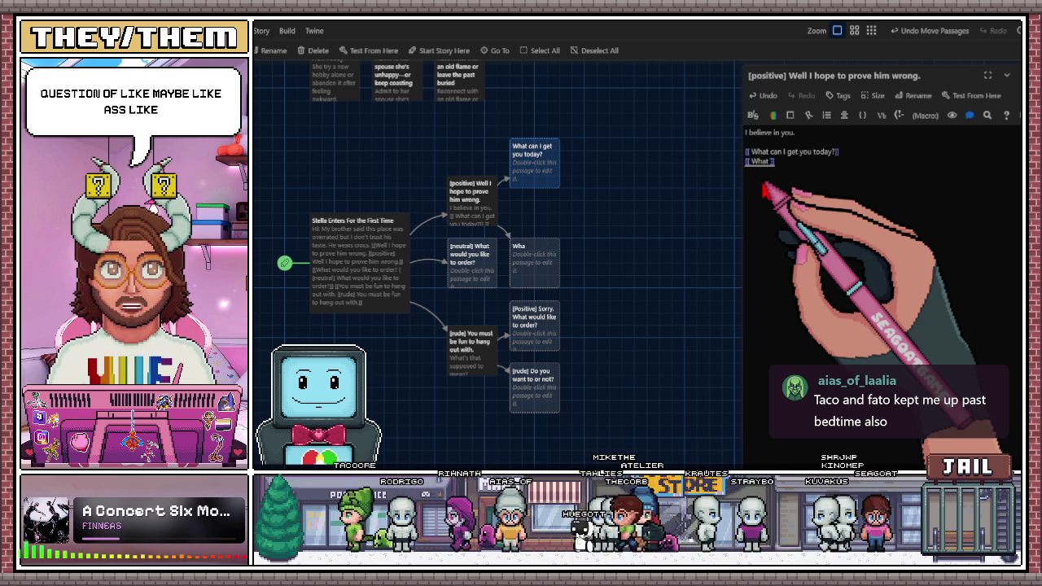
type(" kinda of sweet")
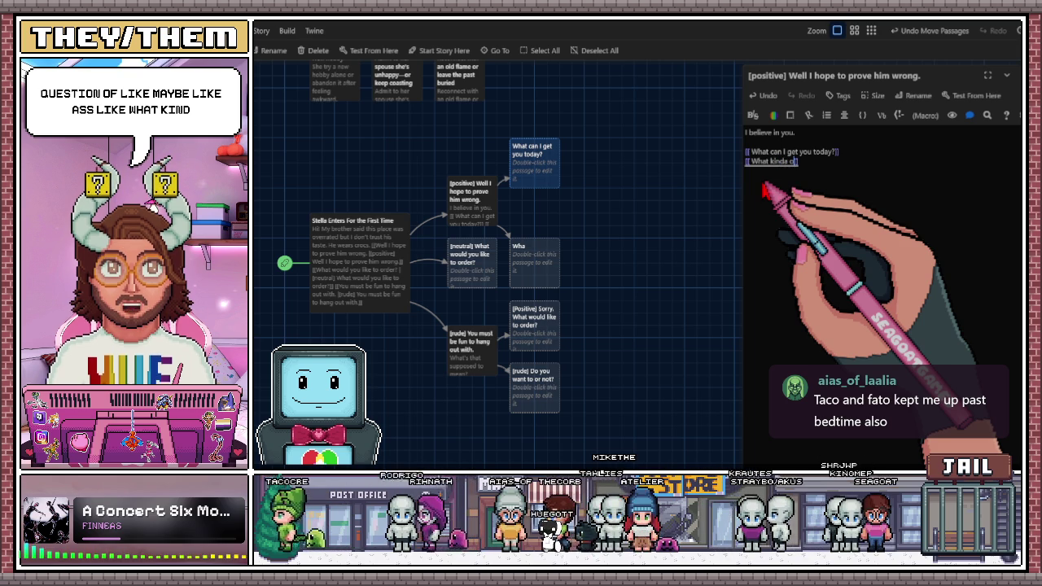
type("s ]]")
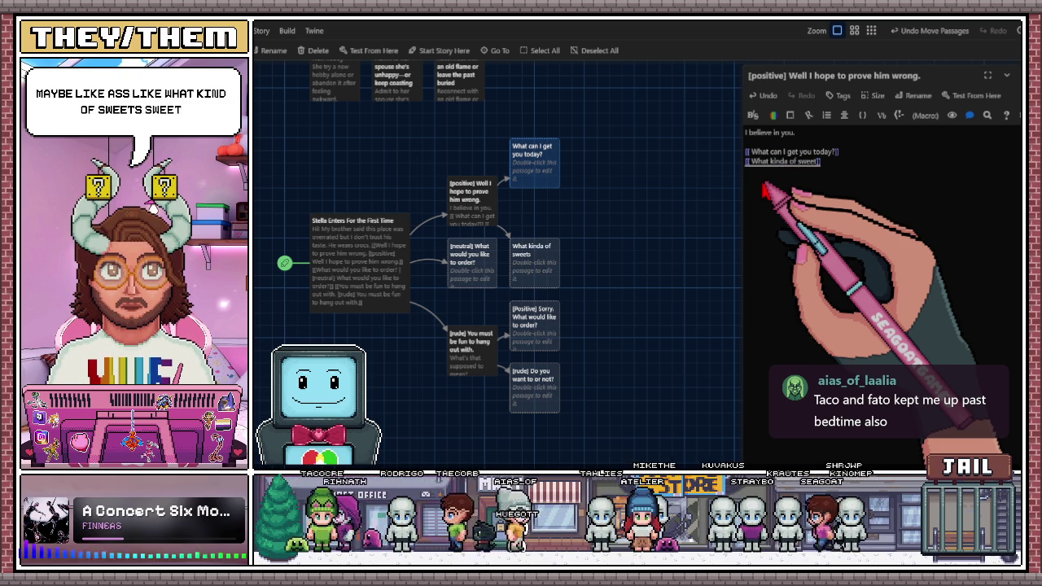
key("BackSpace")
key("BackSpace")
key("BackSpace")
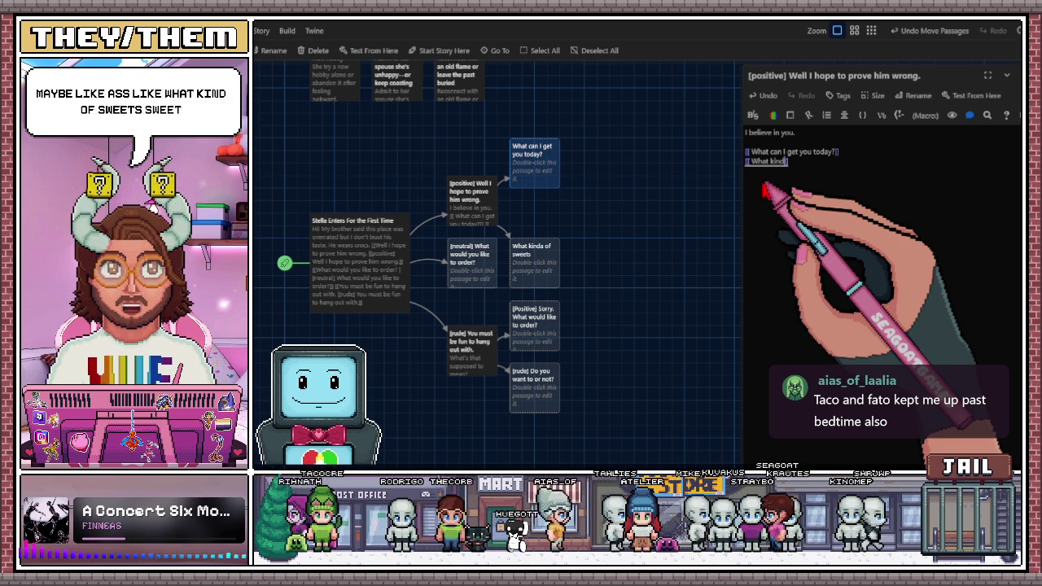
key("BackSpace")
key("BackSpace")
key("BackSpace")
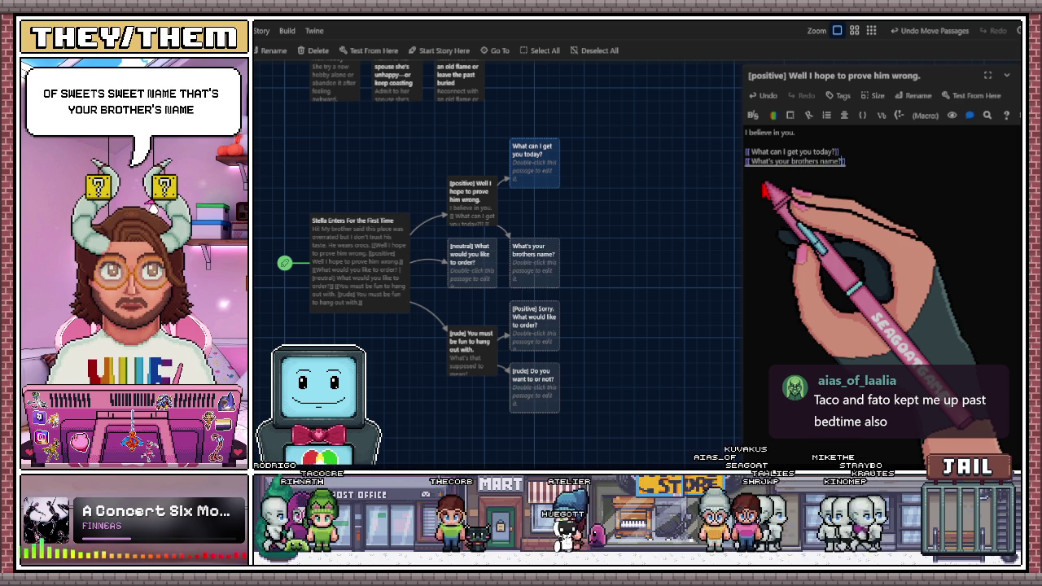
left_click(528, 216)
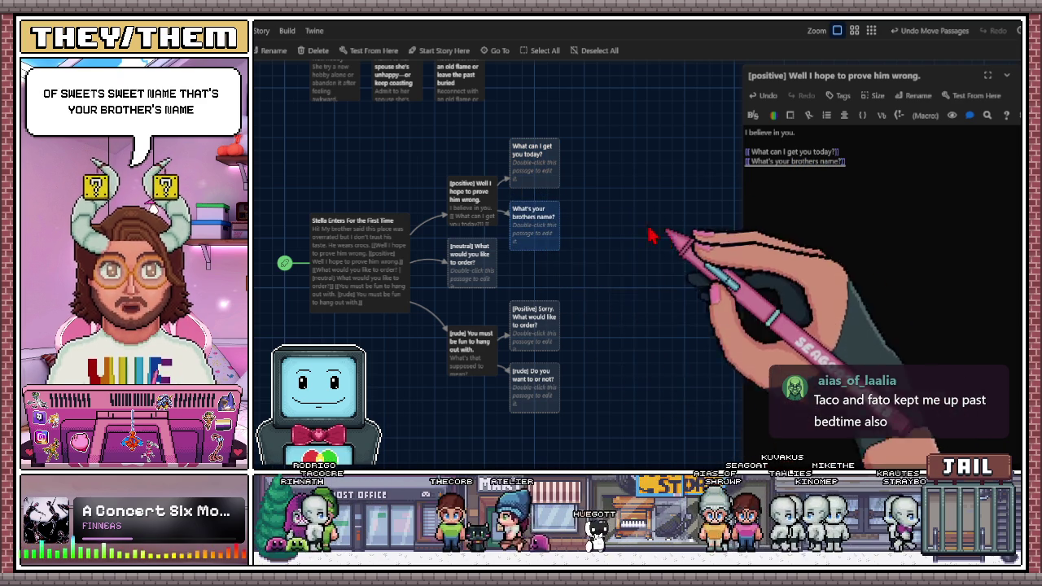
- Rearrange the [rude], [neutral], [Positive] Sorry and reply passages into a neater map layout
left_click_drag(475, 346, 475, 371)
left_click_drag(524, 408, 524, 442)
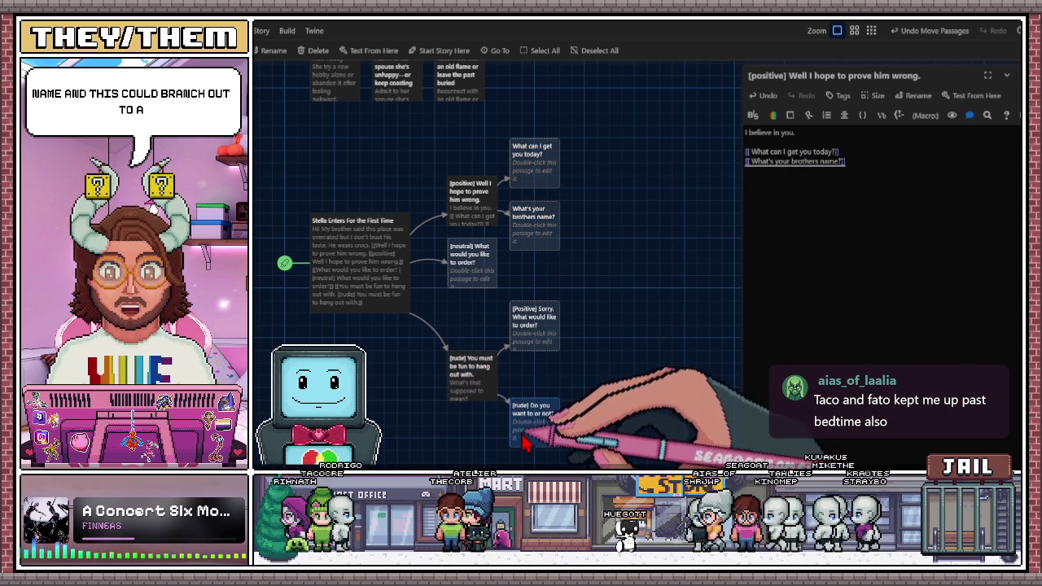
left_click_drag(521, 342, 525, 379)
mouse_move(472, 278)
left_mouse_down()
mouse_move(472, 322)
mouse_move(447, 319)
left_mouse_up()
scroll(488, 301, "down", 2)
left_click_drag(528, 303, 503, 308)
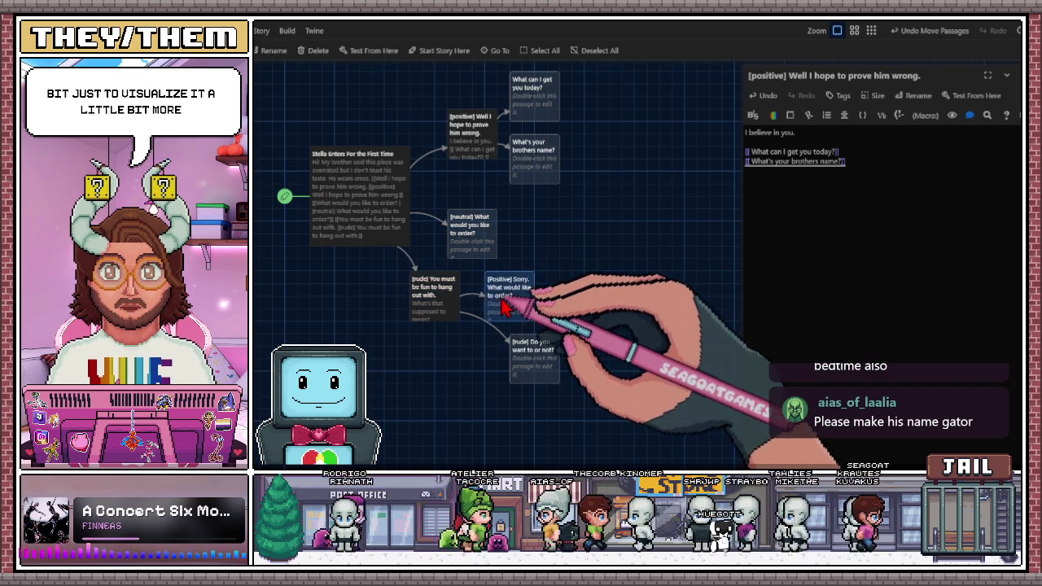
left_click_drag(425, 298, 436, 293)
left_click_drag(470, 238, 446, 239)
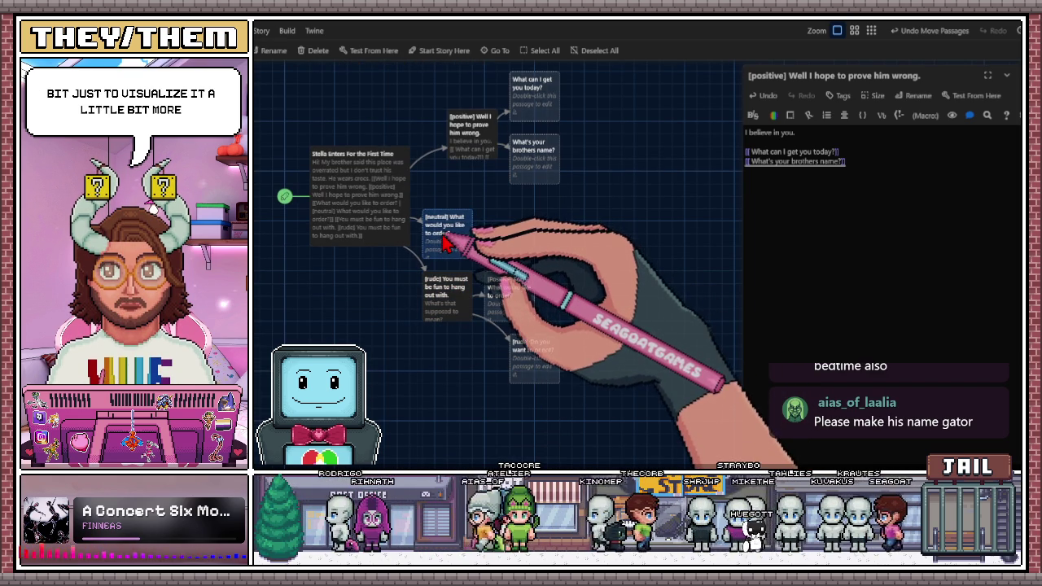
left_click_drag(469, 136, 448, 146)
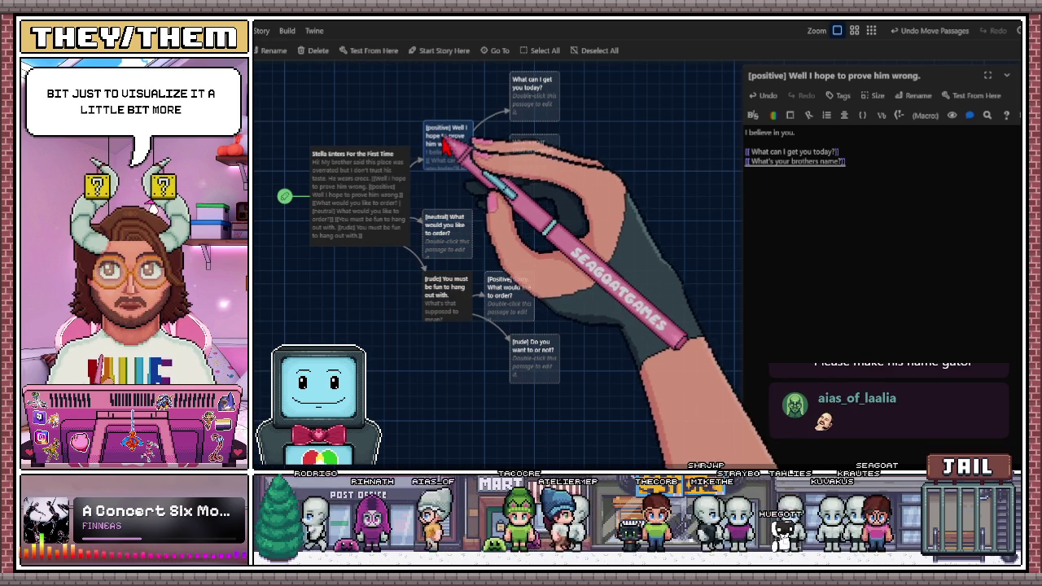
left_click_drag(524, 164, 499, 189)
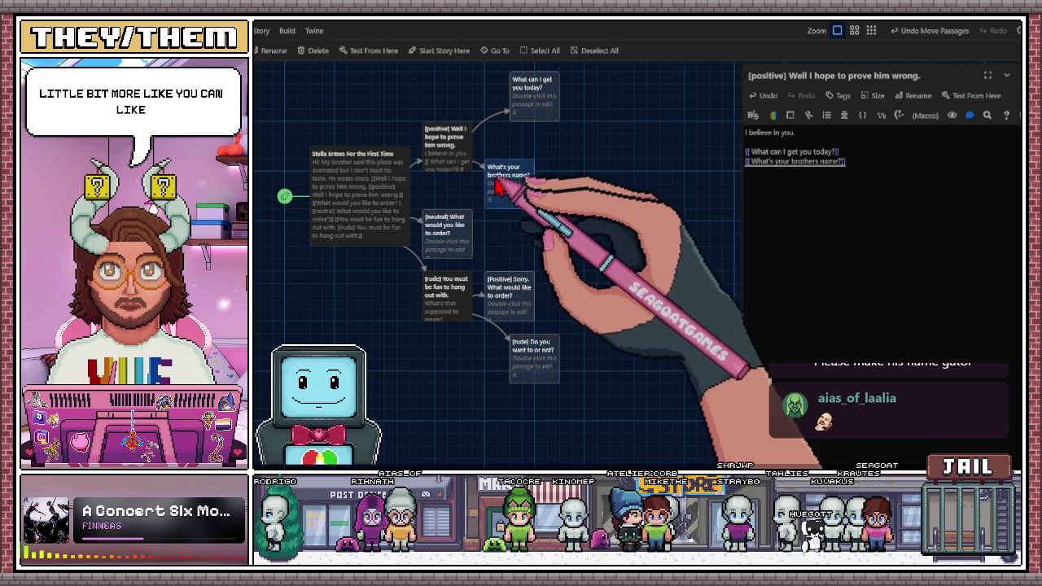
left_click_drag(530, 88, 506, 113)
left_click(612, 199)
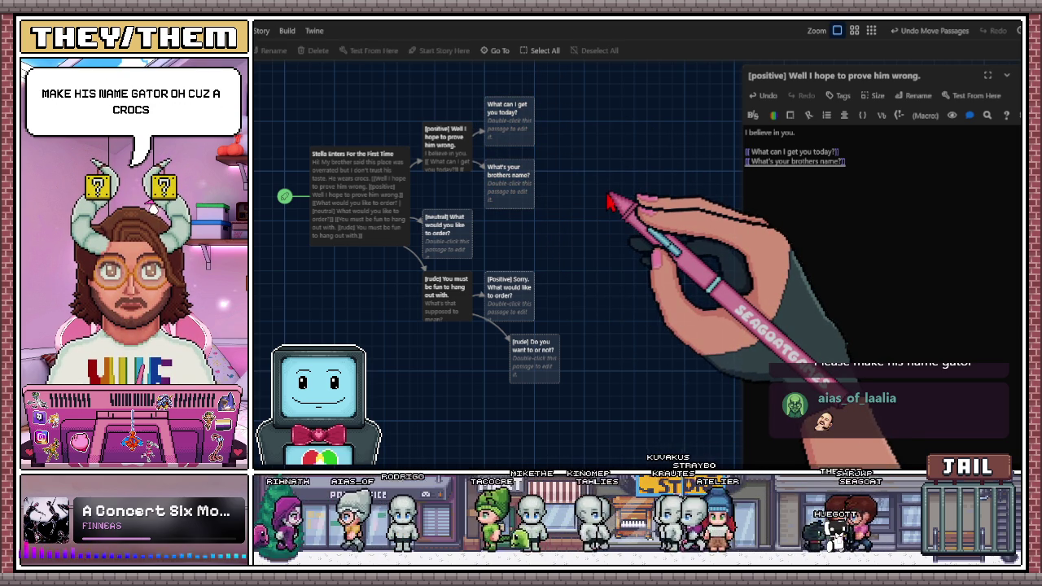
- Open the 'What can I get you today?' passage and type 'She Orders.' in it
triple_click(796, 152)
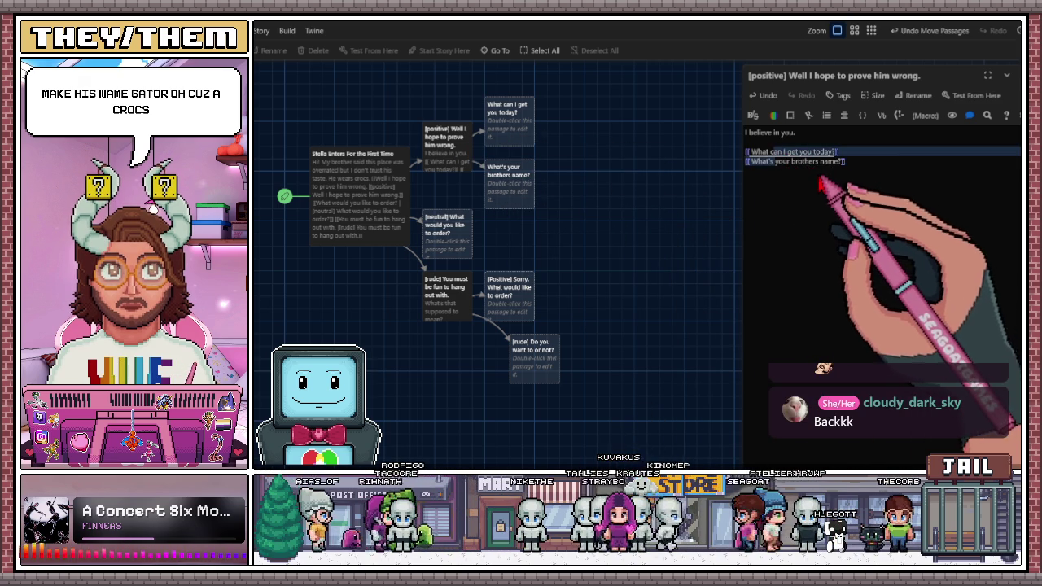
left_click(519, 136)
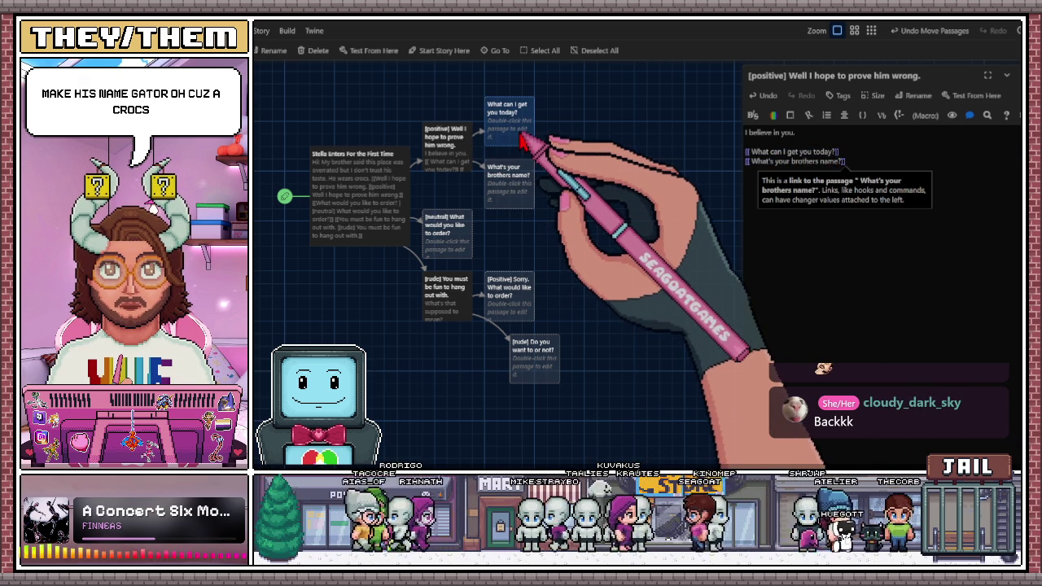
double_click(521, 138)
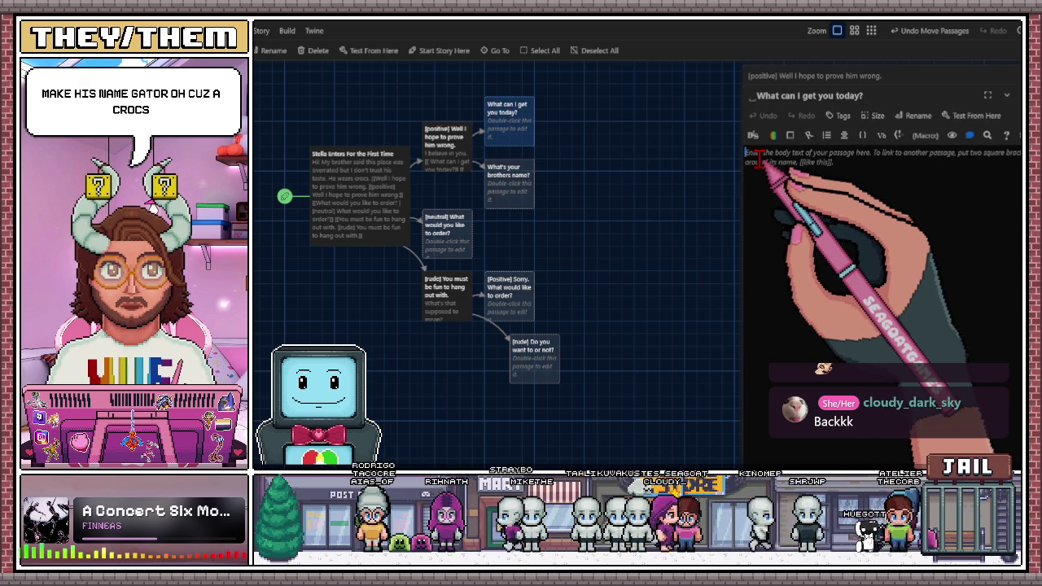
type("She")
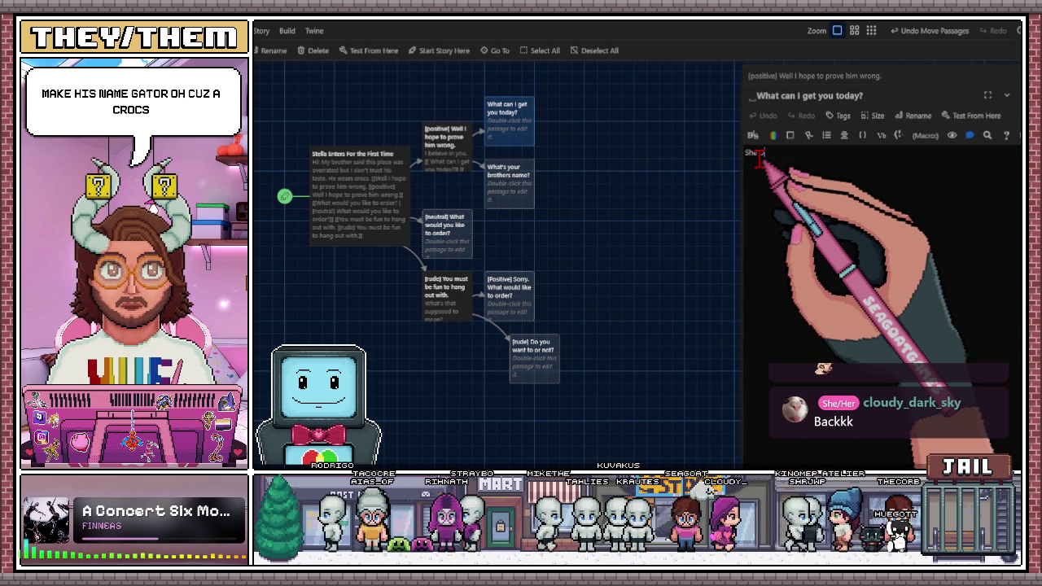
type(" Order")
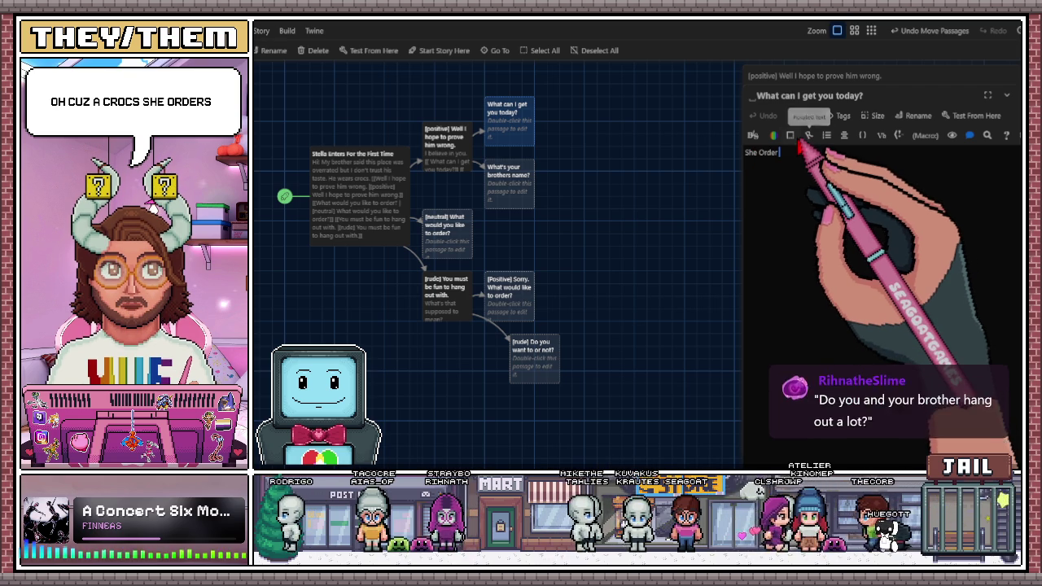
type("s.")
left_click(698, 206)
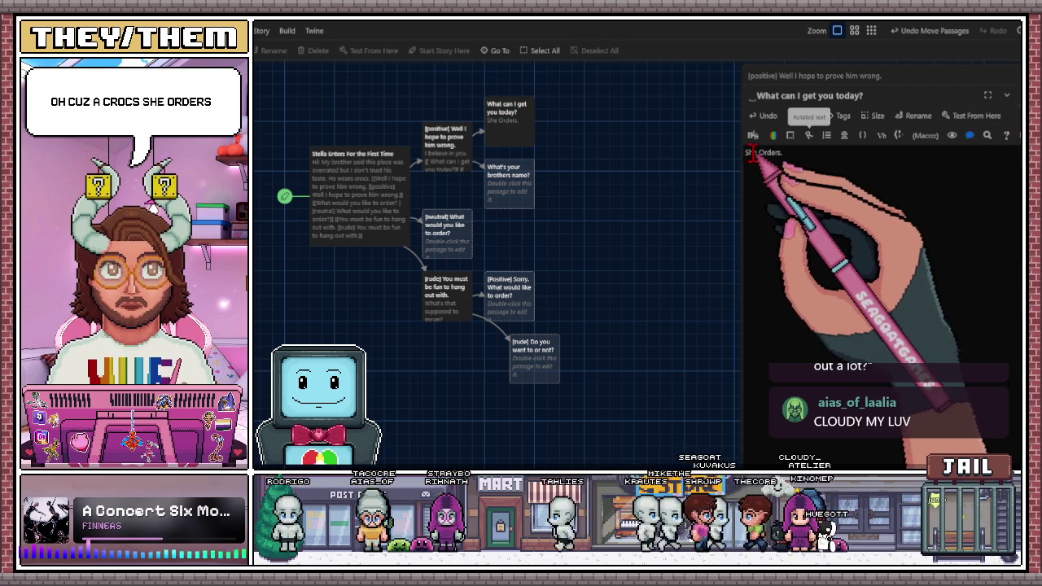
- Wrap 'She Orders.' in [[ ]] and place the new passage beside its parent
left_click(751, 167)
type("[[")
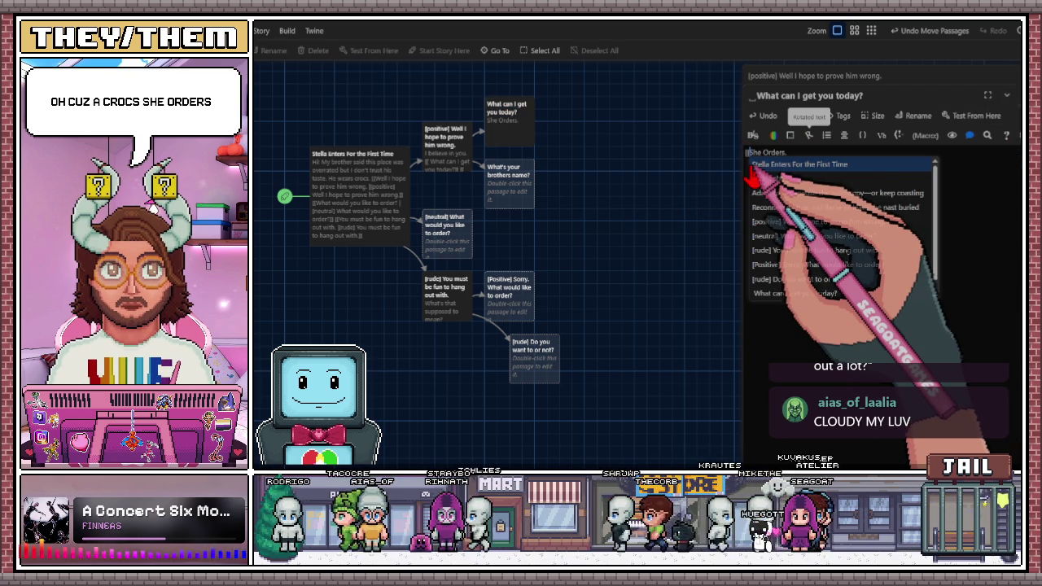
key("Escape")
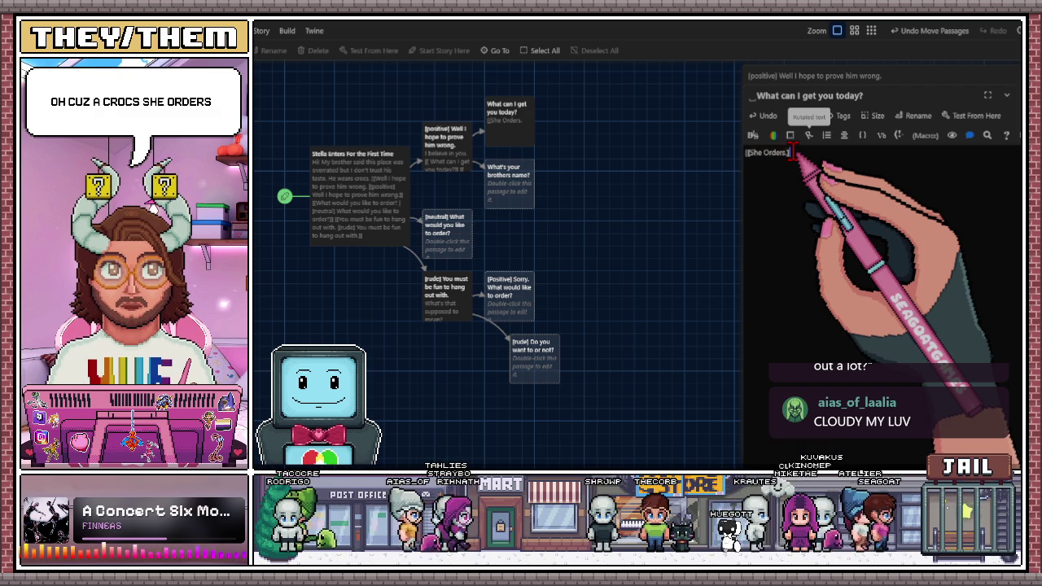
type("]")
mouse_move(586, 147)
left_mouse_down()
mouse_move(640, 139)
mouse_move(585, 133)
mouse_move(654, 200)
mouse_move(651, 210)
left_mouse_up()
left_click_drag(532, 379, 512, 381)
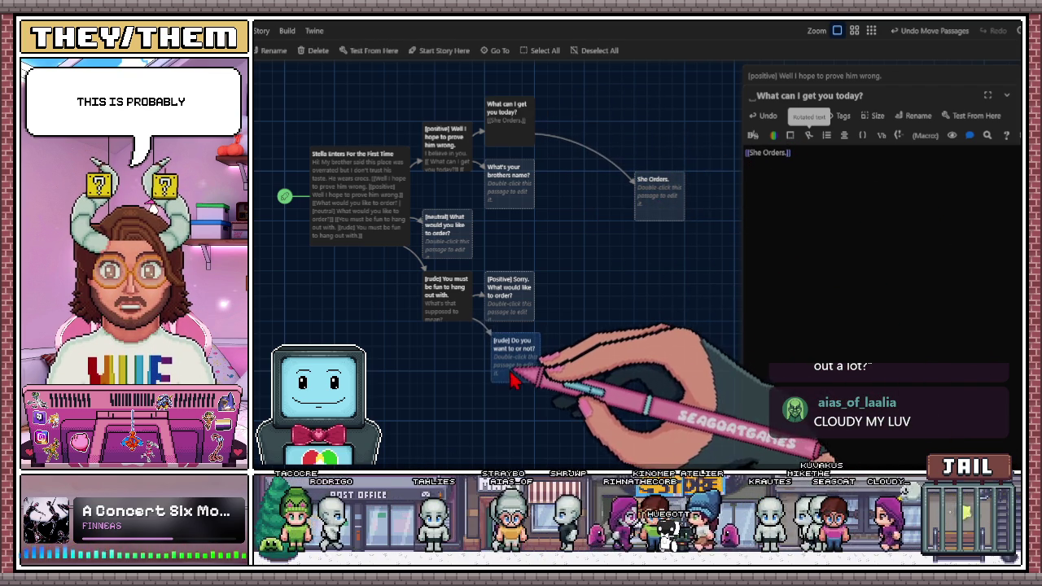
- Start a She link in [Positive] Sorry, move the duplicate She Orders. card, close the editors
double_click(521, 301)
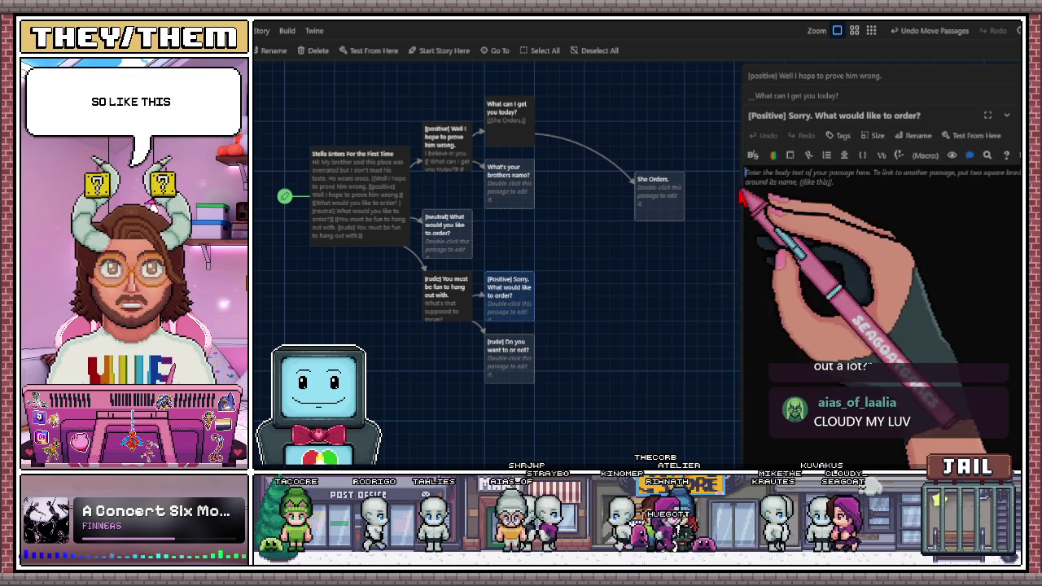
type("[[")
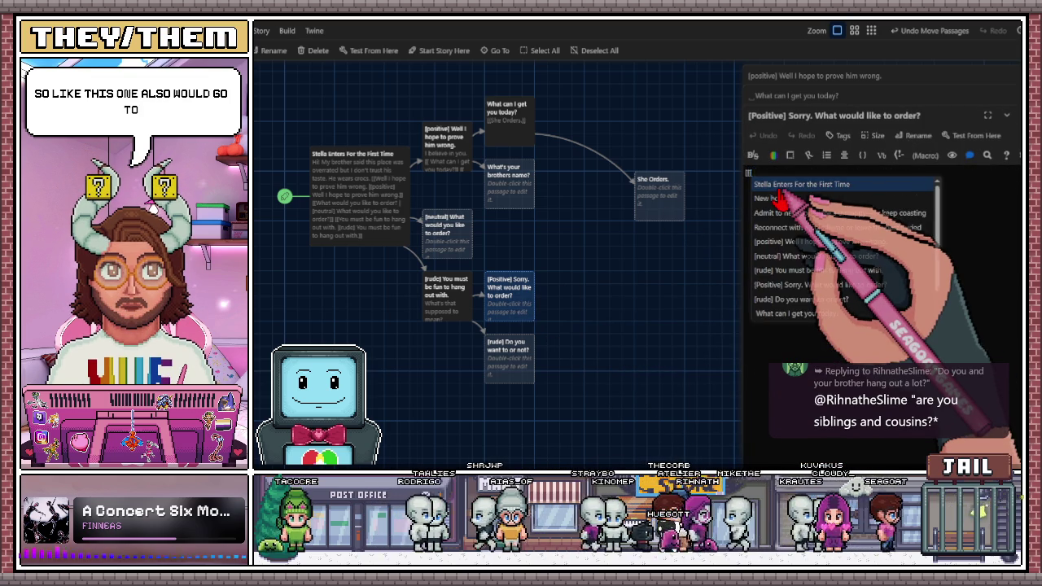
type("she")
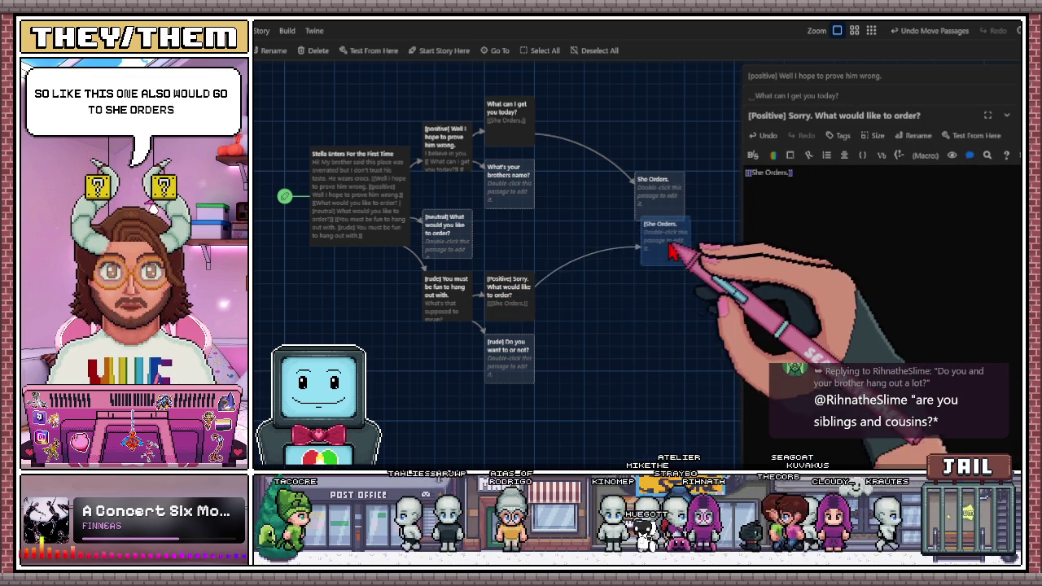
left_click_drag(661, 210, 649, 297)
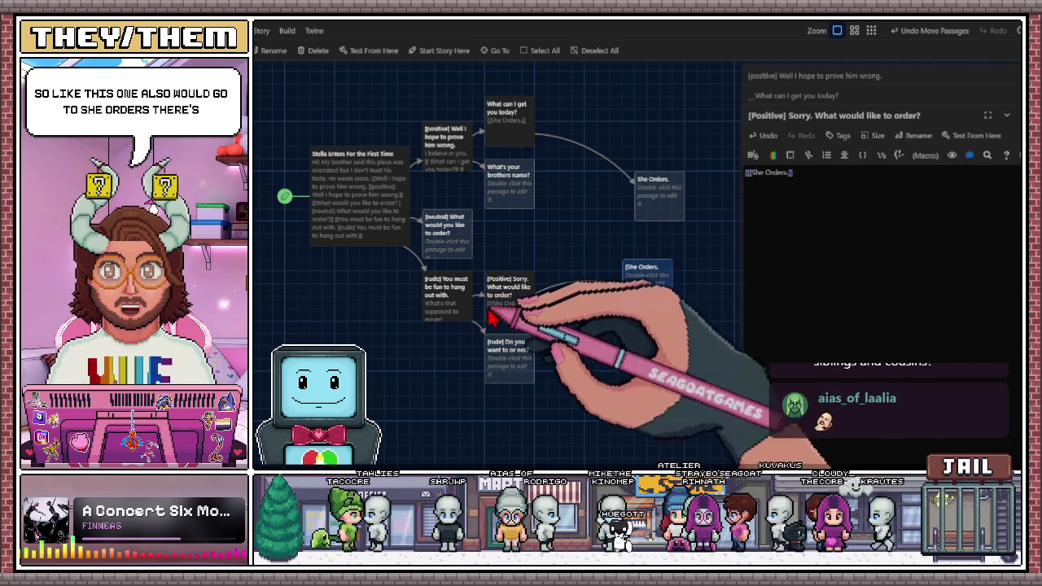
left_click_drag(647, 275, 660, 239)
left_click(1018, 115)
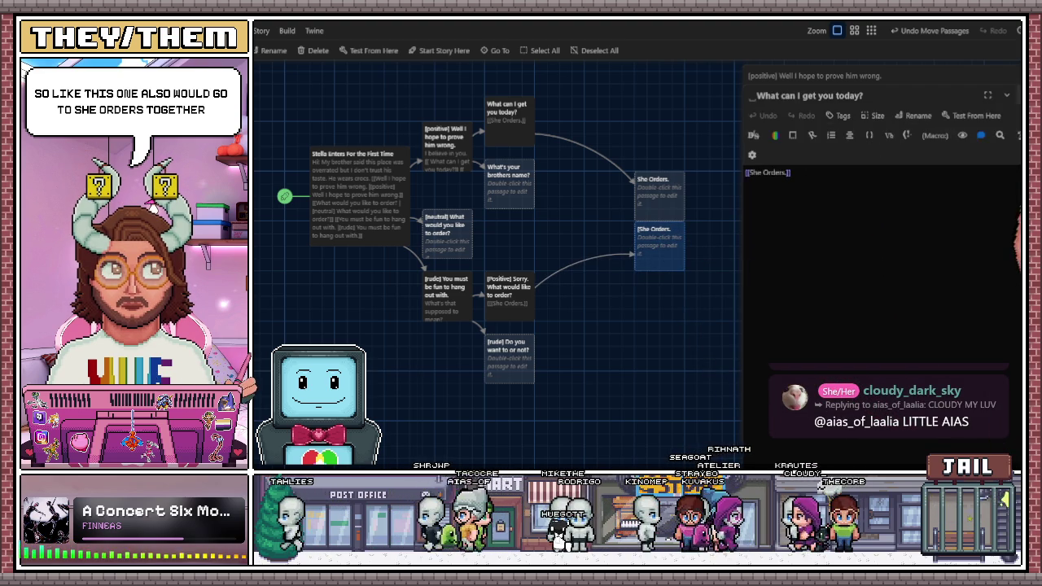
left_click(1017, 75)
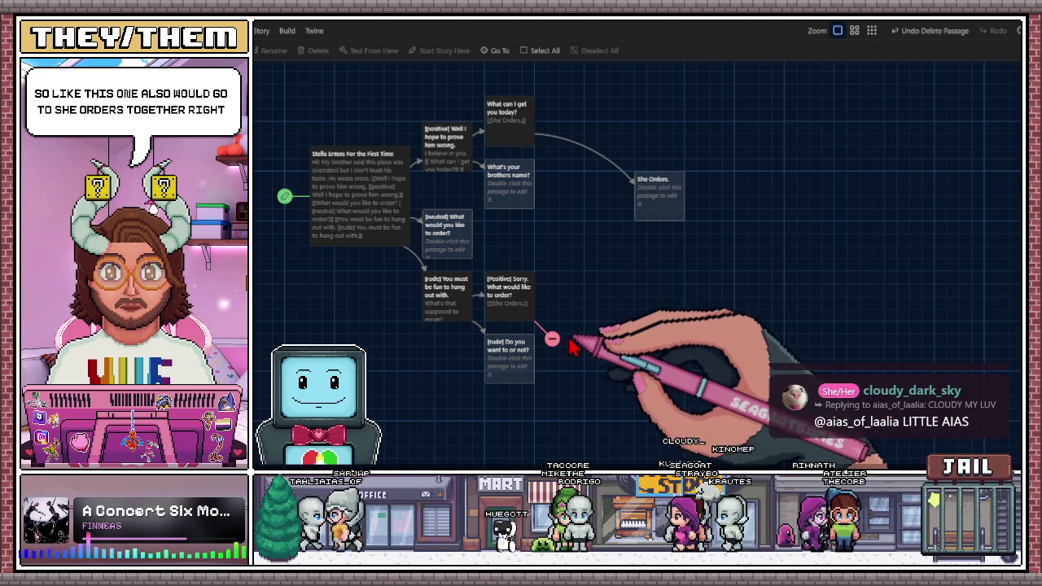
- Link [Positive] Sorry to 'She Orders.' via autocomplete and nudge that card left
double_click(525, 308)
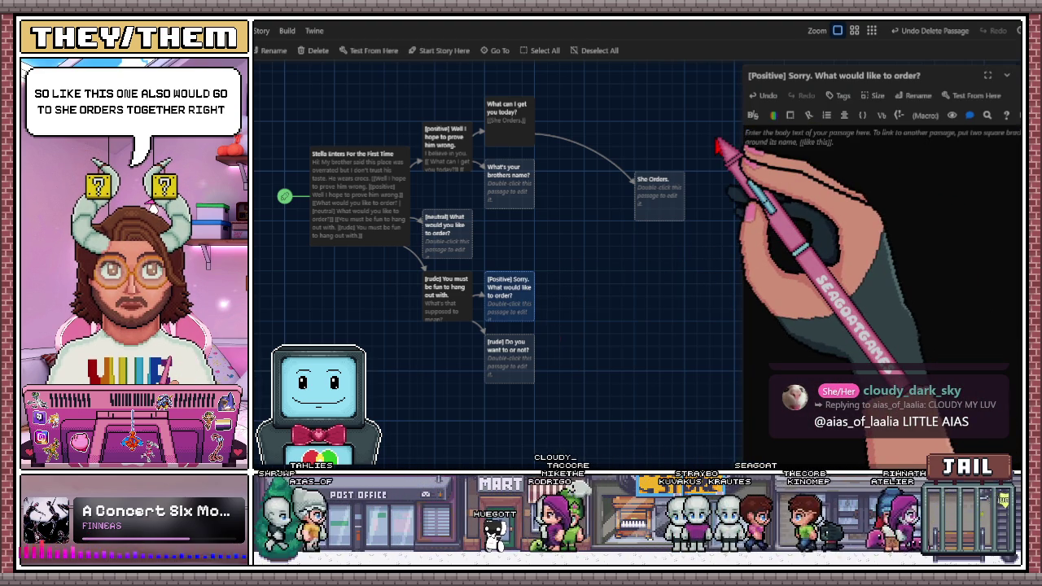
type("[[")
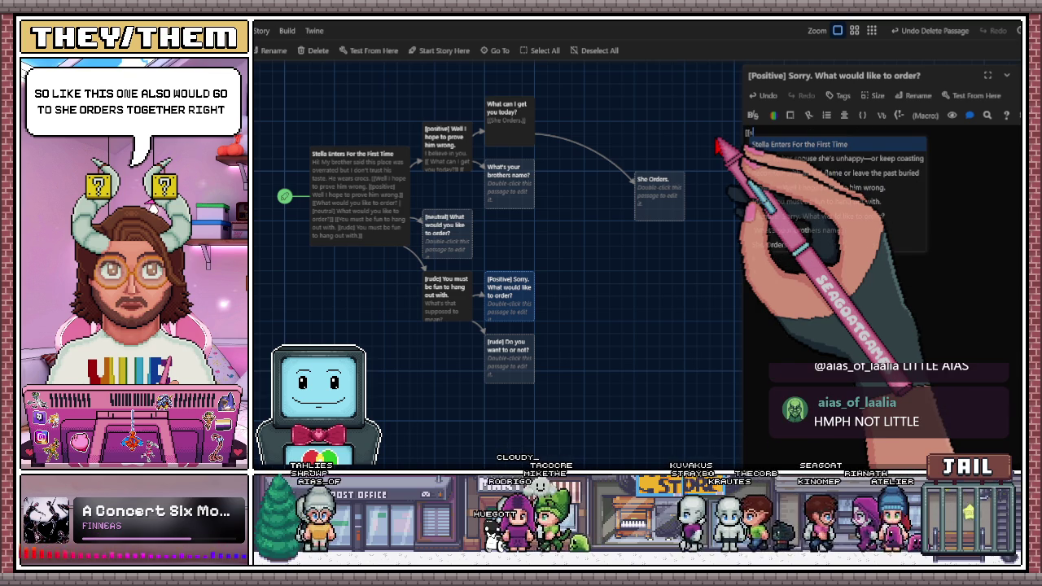
left_click(781, 246)
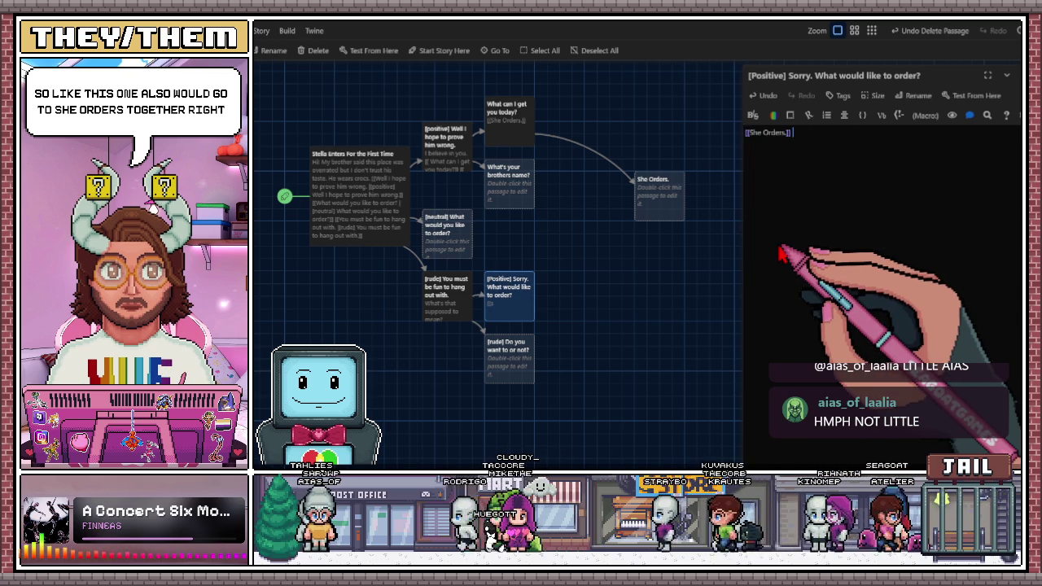
left_click(675, 206)
left_click_drag(675, 207, 664, 207)
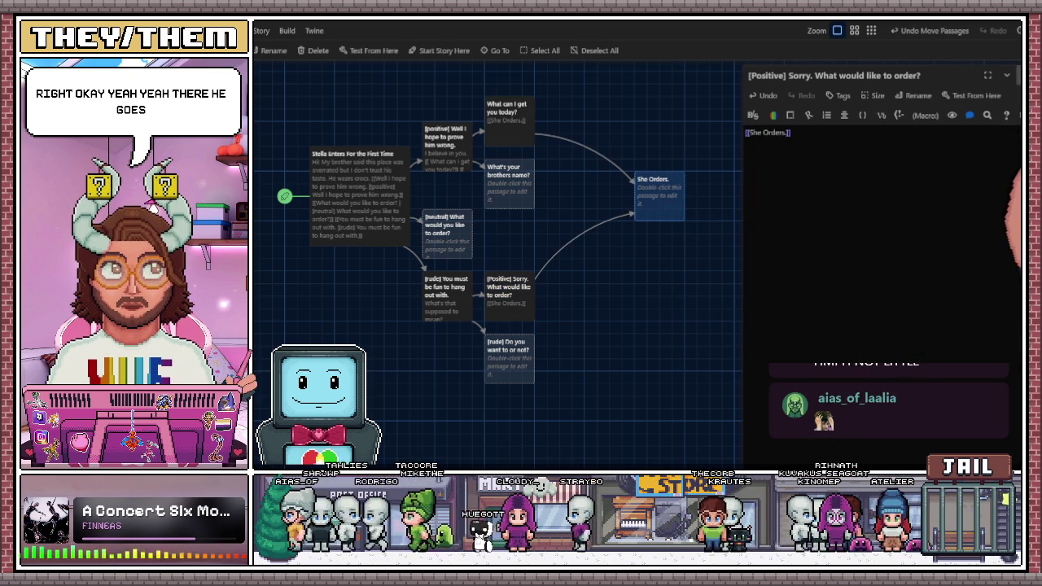
left_click(1018, 75)
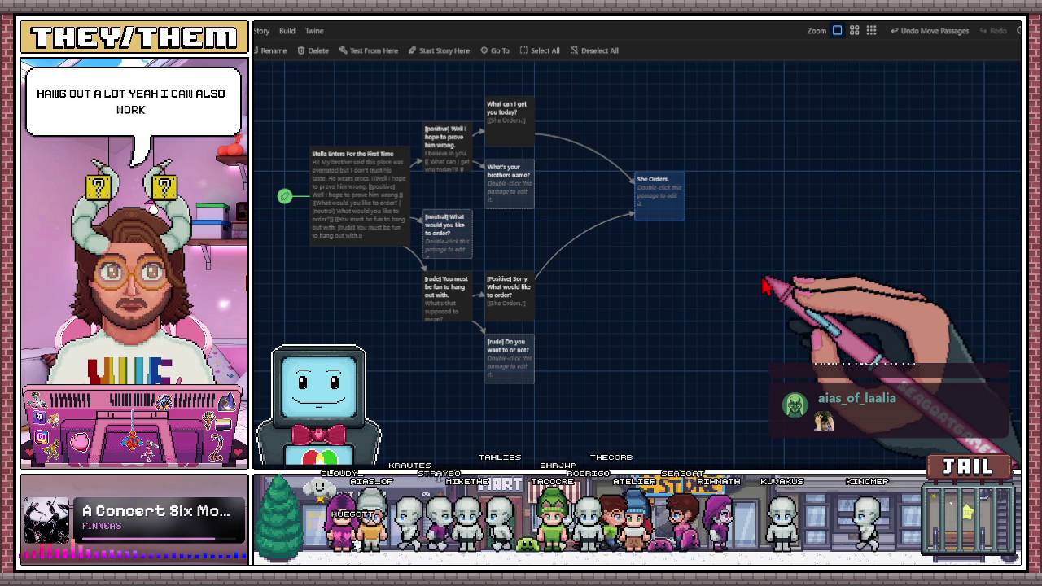
- Shift She Orders. right and the Stella Enters For the First Time passage up-left
mouse_move(661, 206)
left_mouse_down()
mouse_move(702, 222)
mouse_move(705, 208)
left_mouse_up()
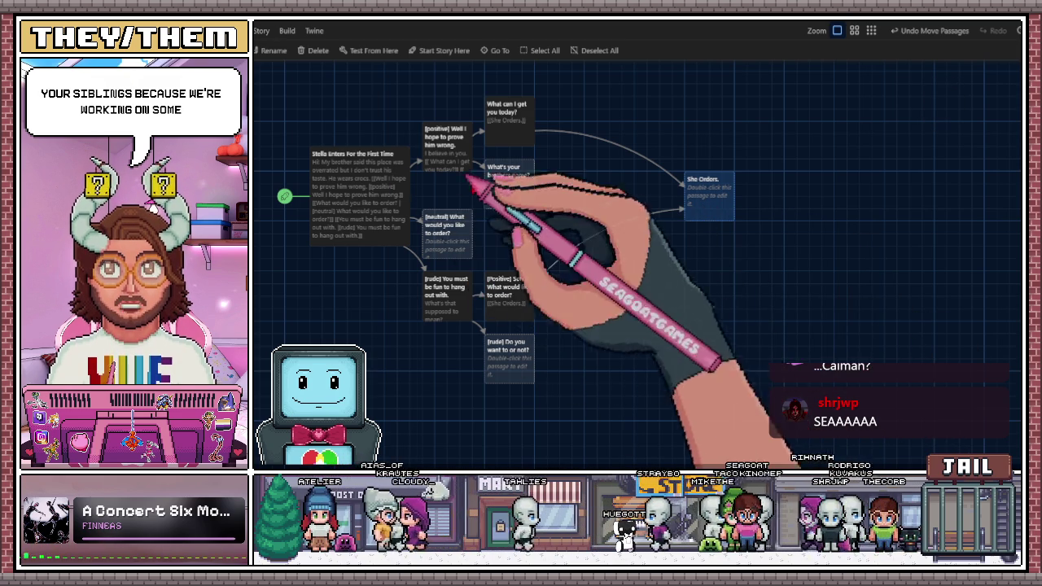
left_click(403, 213)
mouse_move(363, 209)
left_mouse_down()
mouse_move(317, 208)
mouse_move(340, 191)
mouse_move(332, 197)
left_mouse_up()
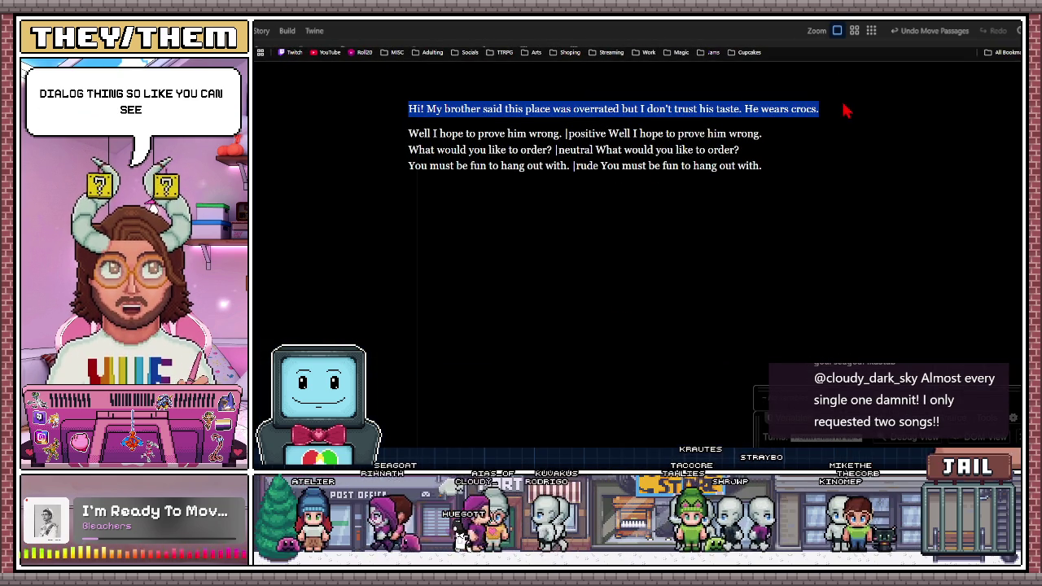
- Check the reply lines in the story preview, then close the preview tab
left_click(410, 150)
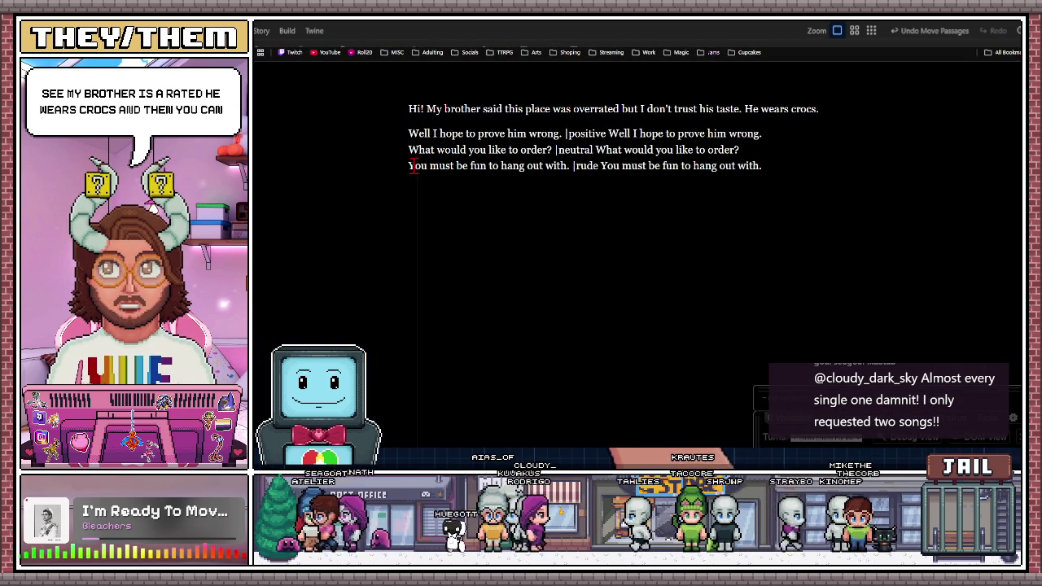
left_click_drag(410, 145, 716, 198)
left_click(773, 181)
left_click(488, 135)
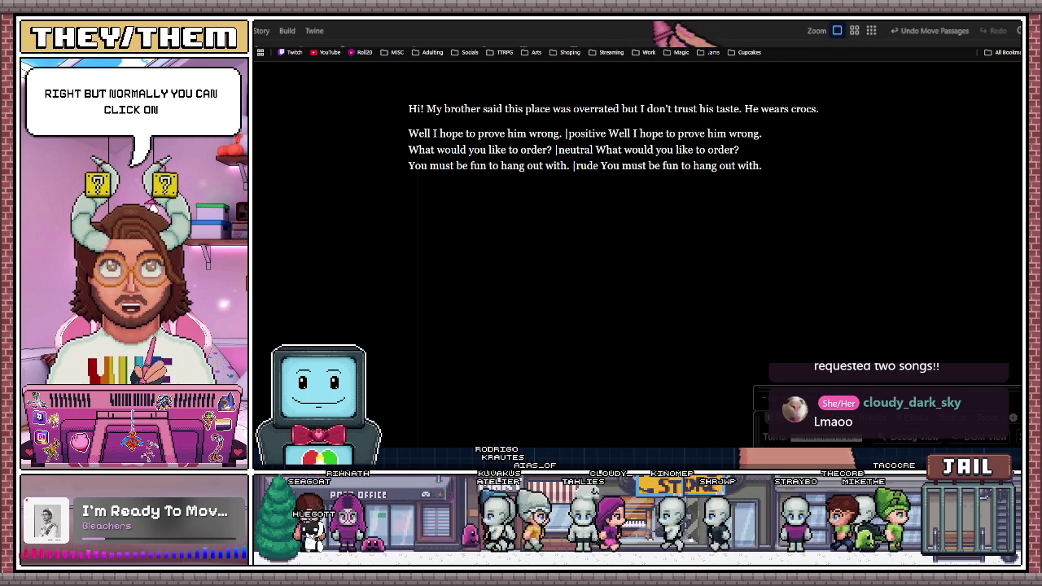
key("ctrl+w")
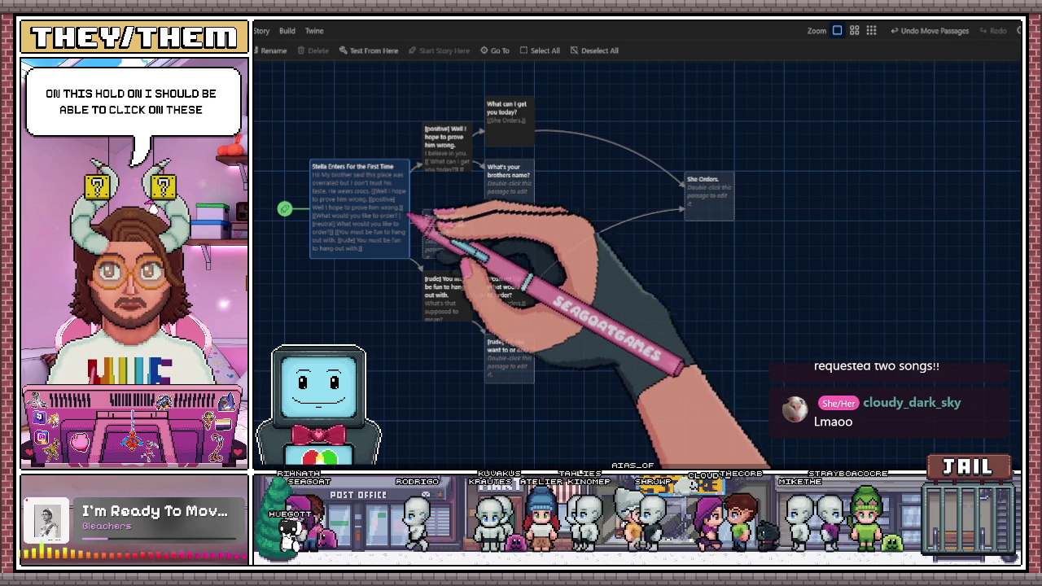
- Open the Stella Enters For the First Time passage from the story map
left_click(440, 224)
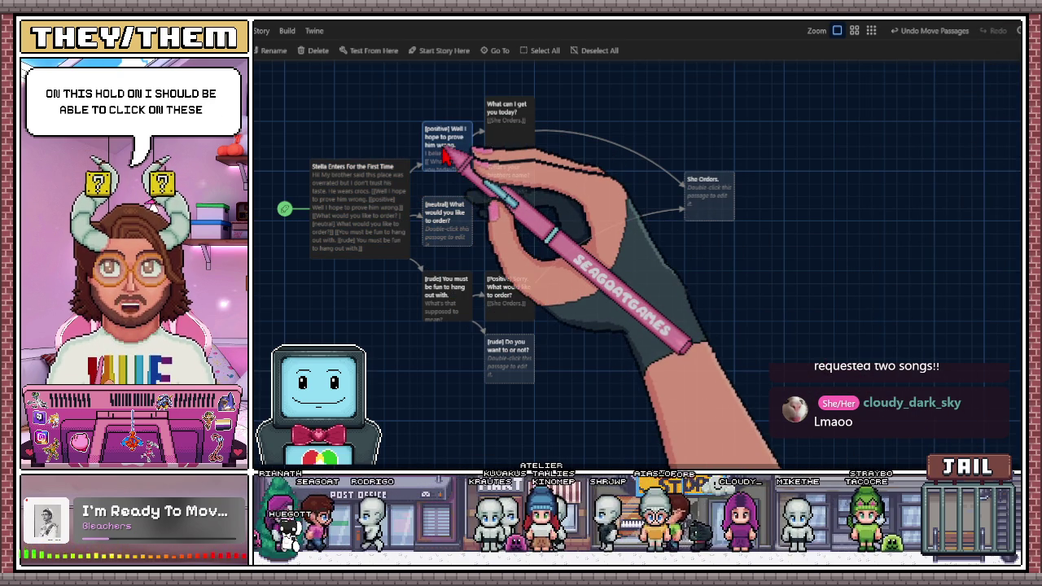
double_click(446, 147)
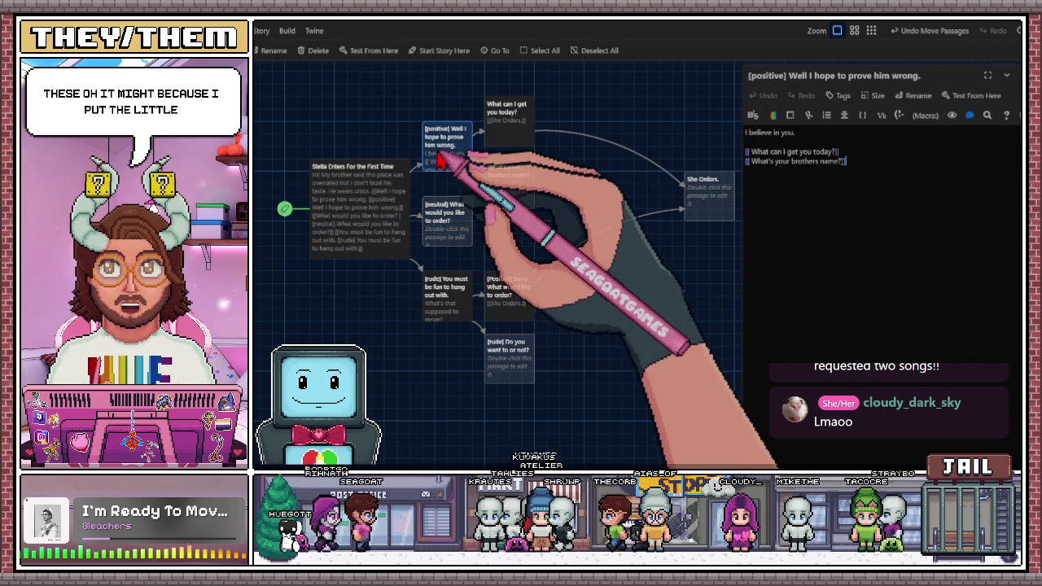
double_click(378, 188)
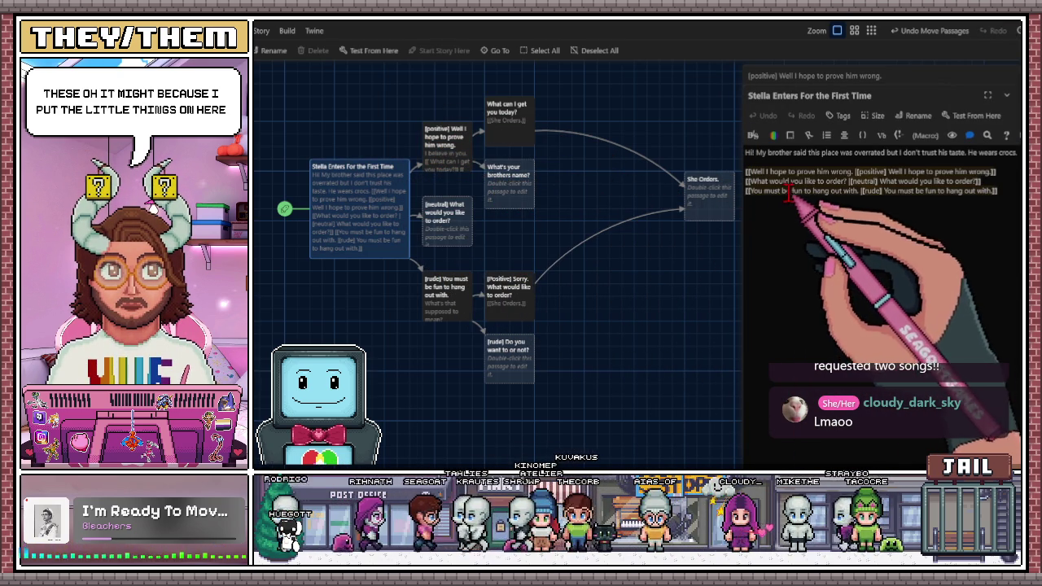
- Remove the stray ']' brackets after positive, neutral and rude in Stella's three links
double_click(871, 172)
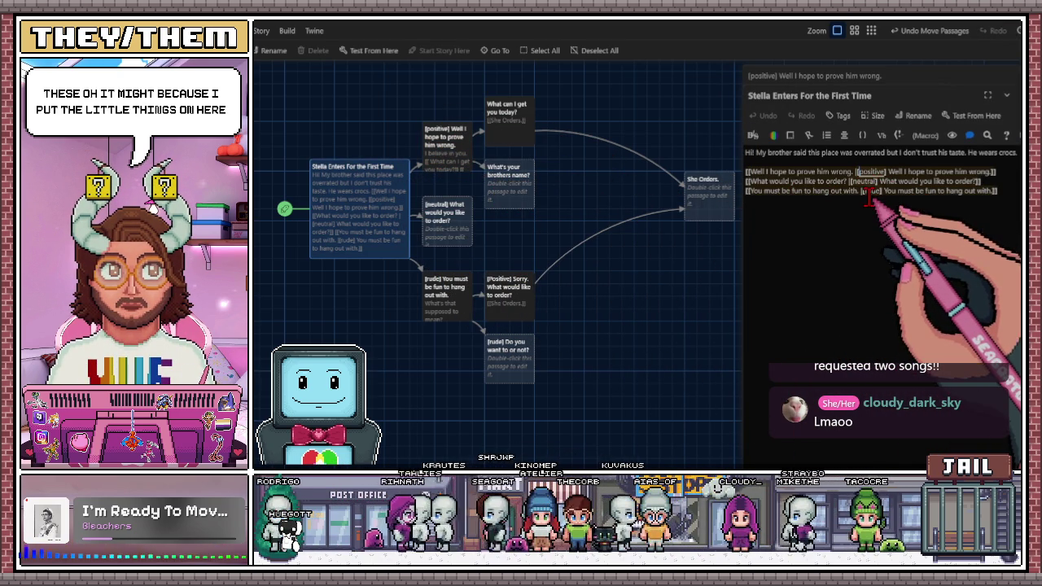
left_click_drag(854, 172, 989, 172)
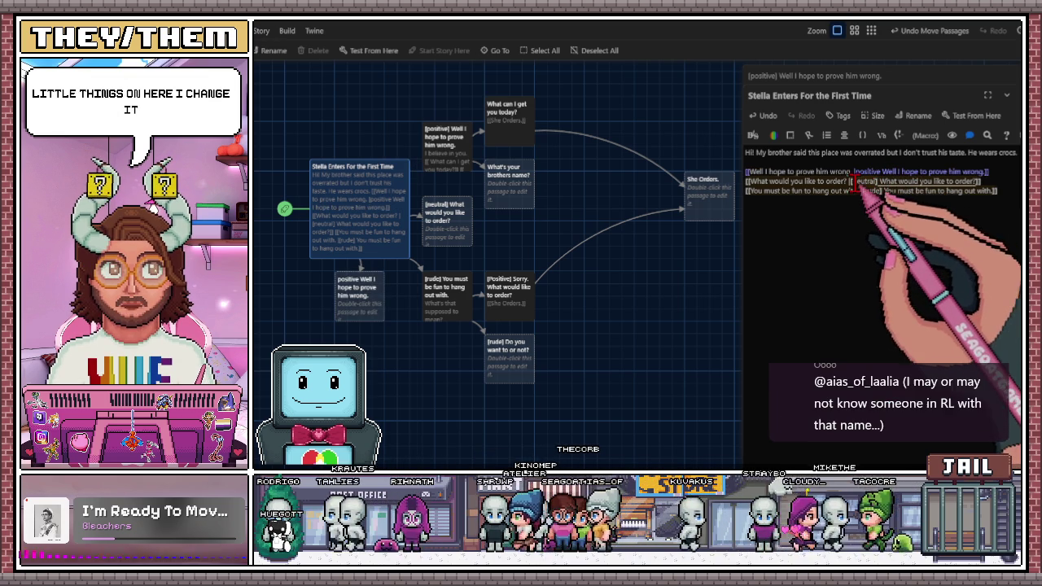
key("BackSpace")
key("BackSpace")
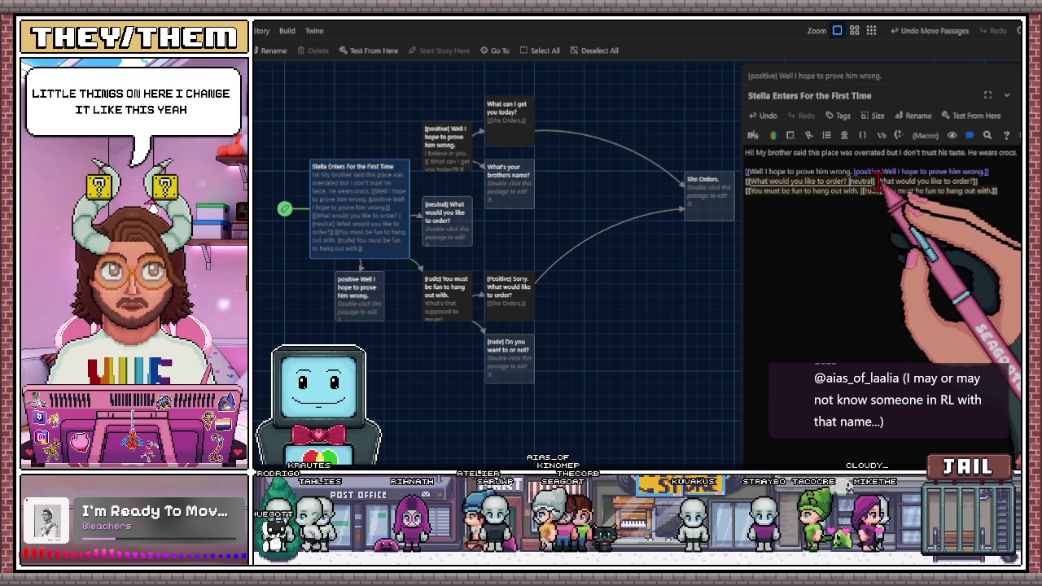
key("BackSpace")
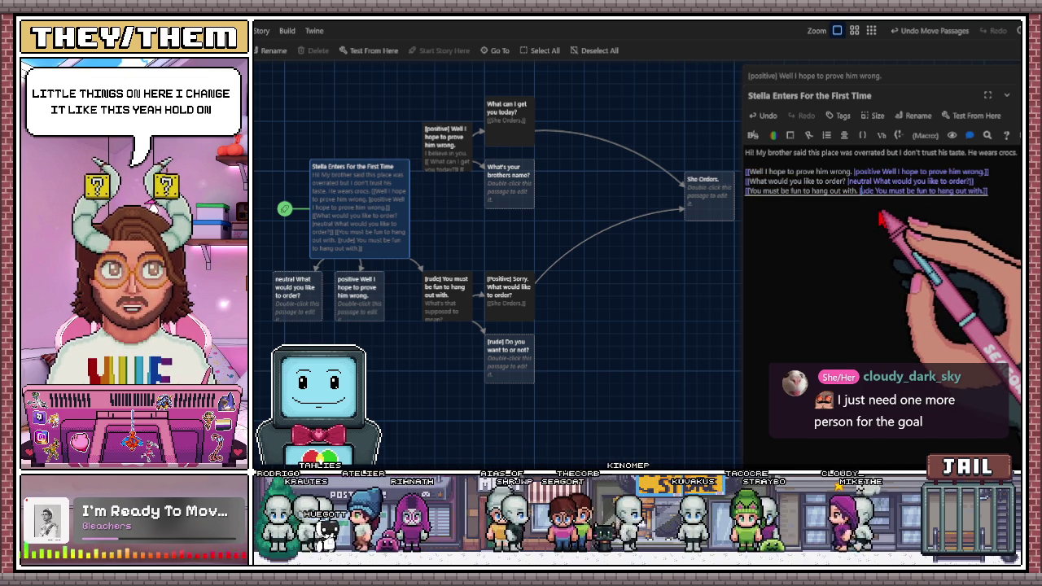
left_click(456, 271)
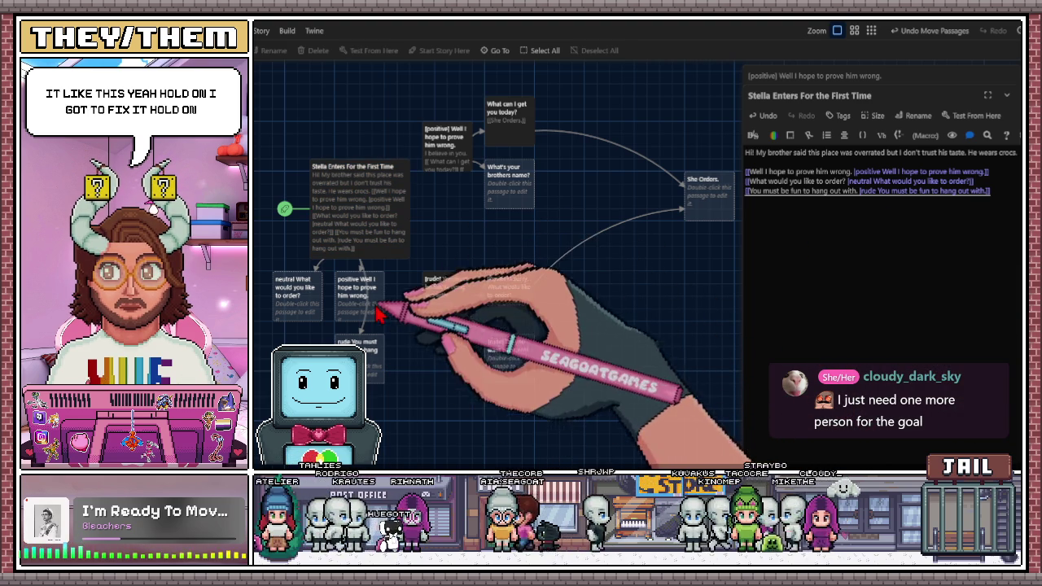
- Stack the new positive, neutral and rude passages in a column beside Stella Enters, then open the rude one
left_click_drag(461, 151, 436, 100)
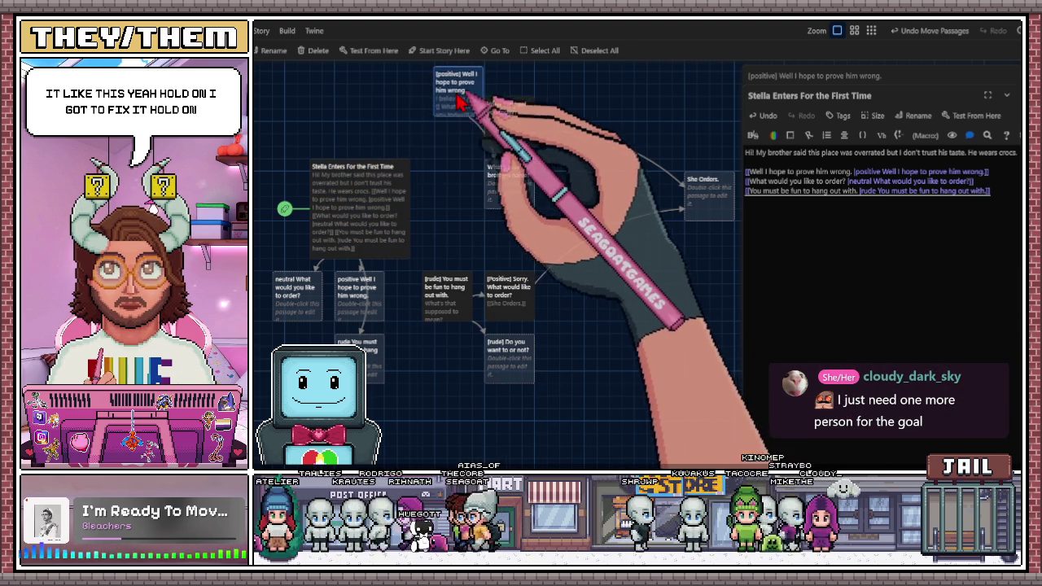
scroll(470, 241, "down", 1)
mouse_move(371, 273)
left_mouse_down()
mouse_move(379, 204)
mouse_move(461, 135)
left_mouse_up()
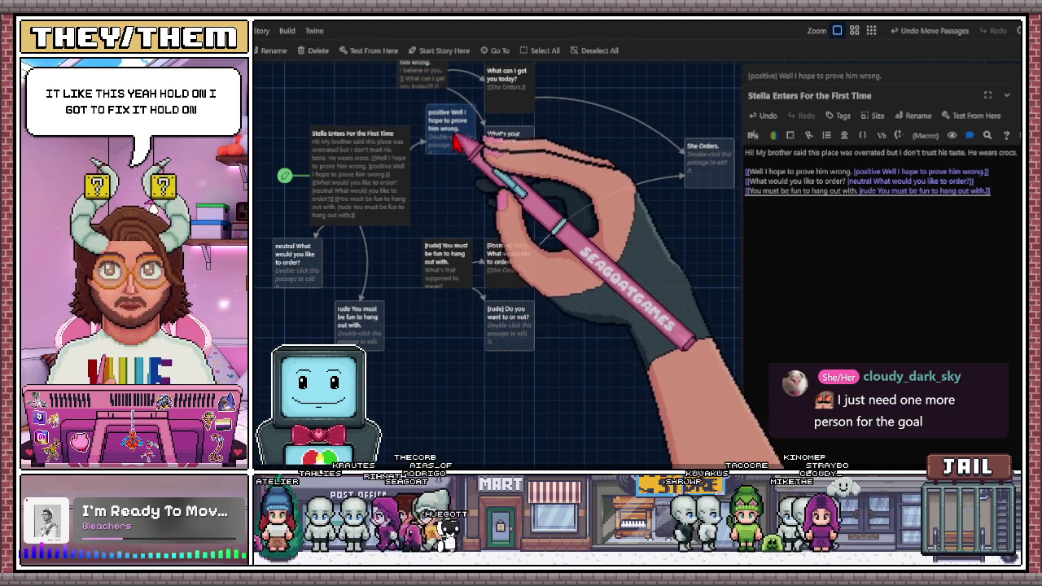
mouse_move(289, 283)
left_mouse_down()
mouse_move(431, 203)
mouse_move(439, 210)
left_mouse_up()
mouse_move(348, 318)
left_mouse_down()
mouse_move(451, 231)
mouse_move(431, 275)
left_mouse_up()
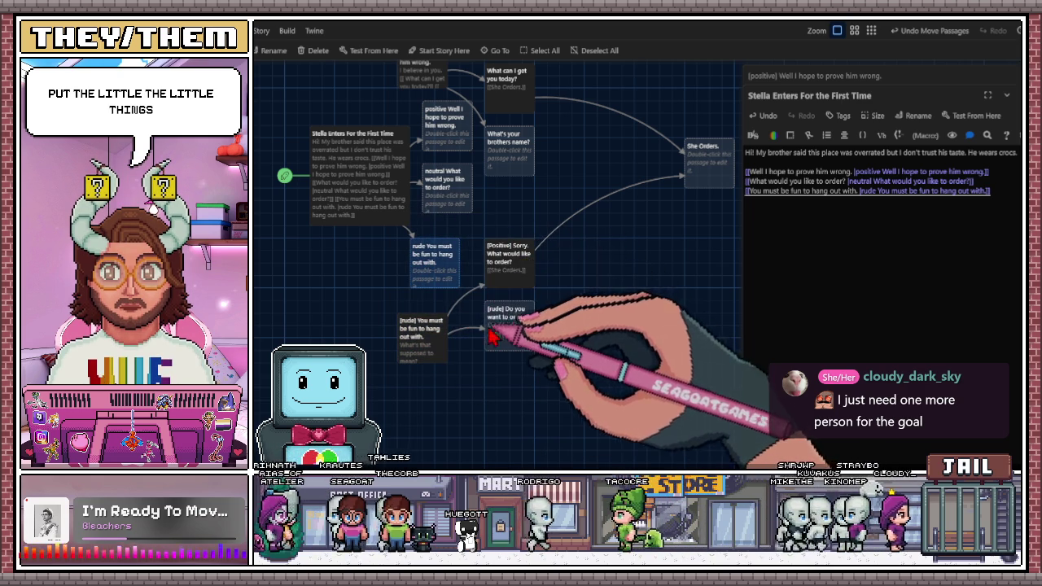
left_click(486, 283)
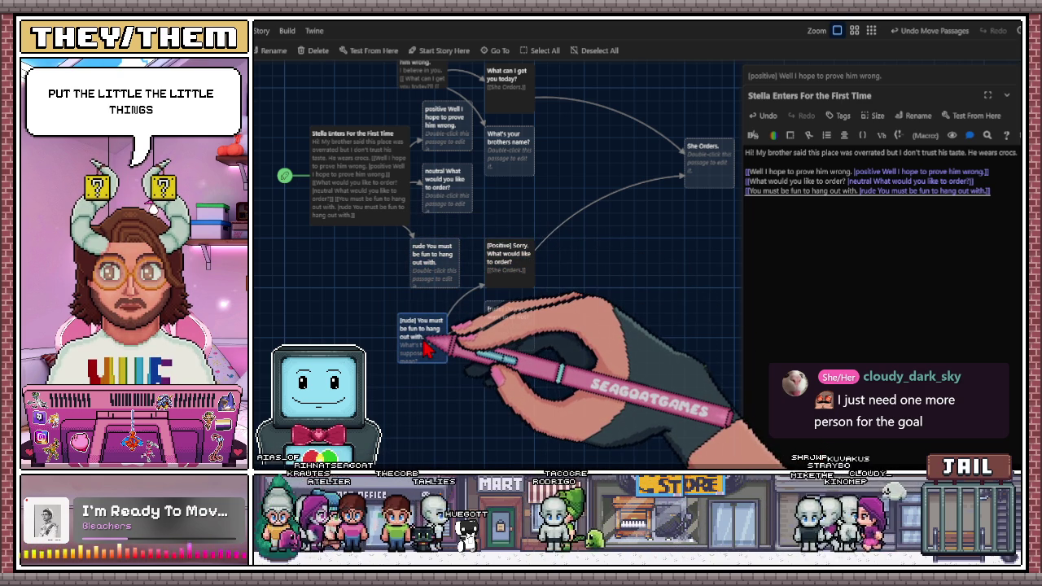
left_click_drag(425, 342, 441, 330)
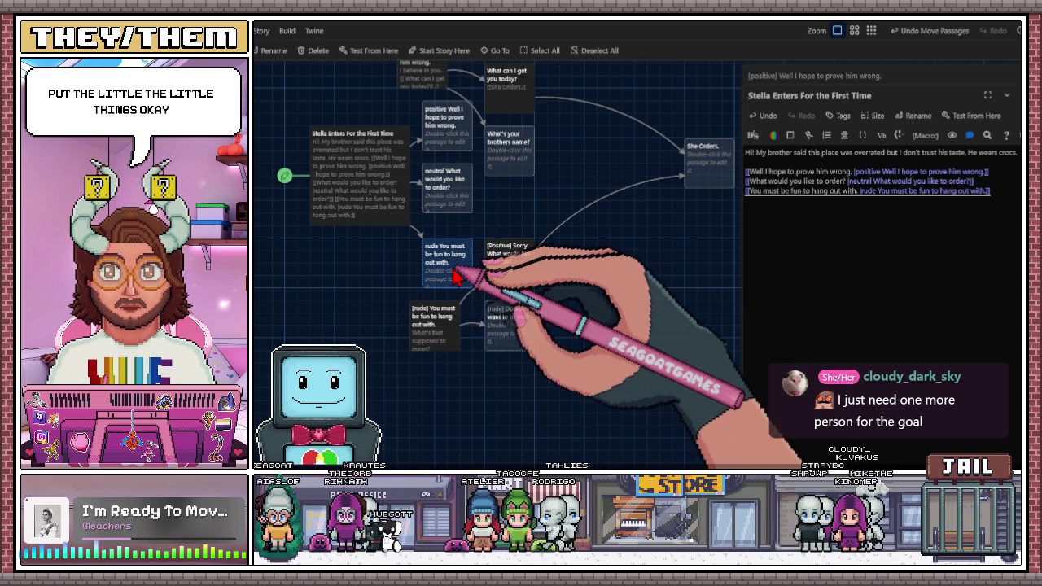
double_click(464, 279)
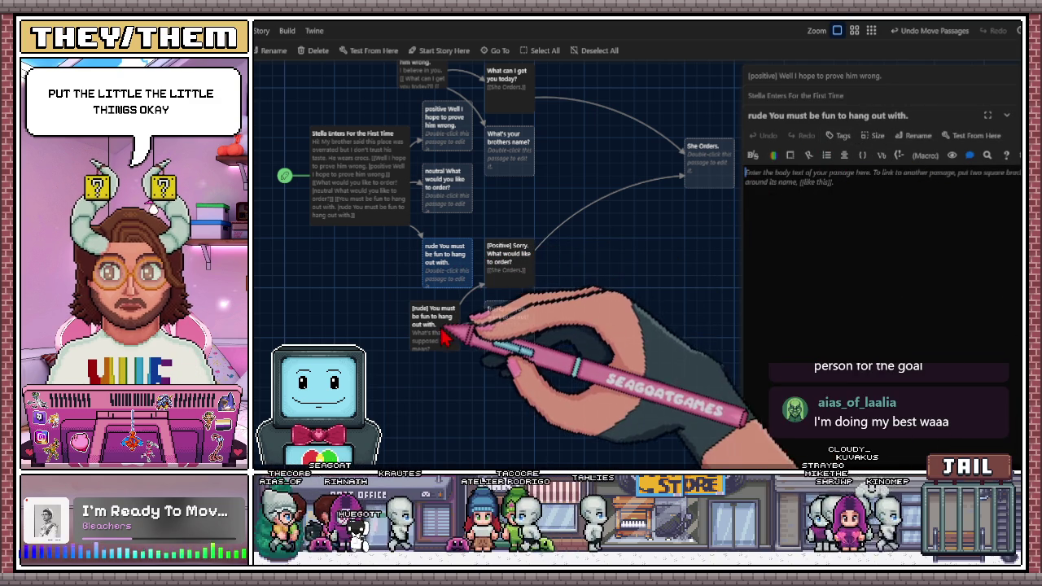
- Open the [Positive] Sorry passage and nudge it slightly upward on the map
double_click(515, 271)
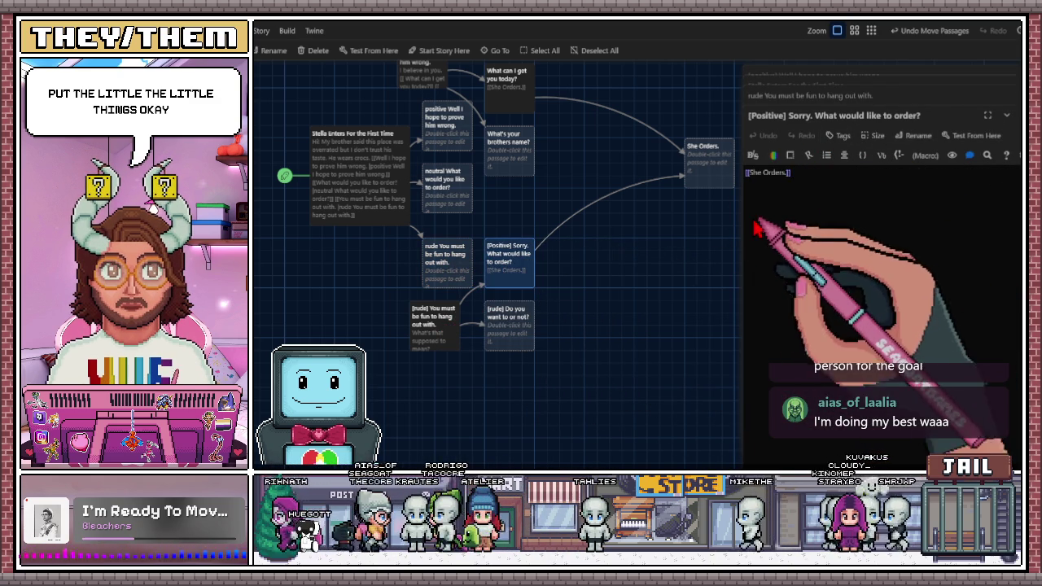
mouse_move(529, 285)
left_mouse_down()
mouse_move(609, 297)
mouse_move(531, 273)
left_mouse_up()
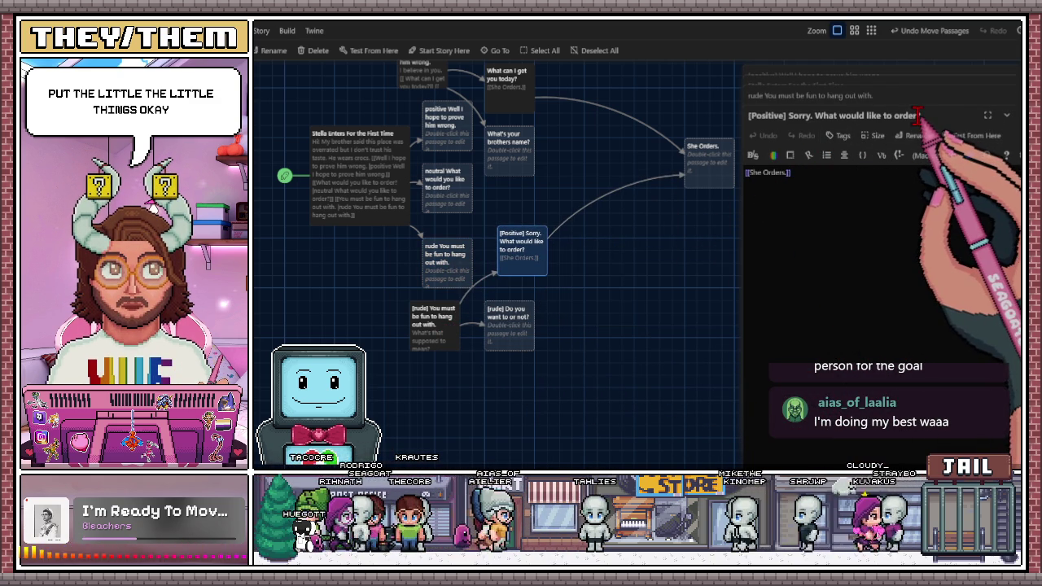
left_click_drag(923, 116, 773, 116)
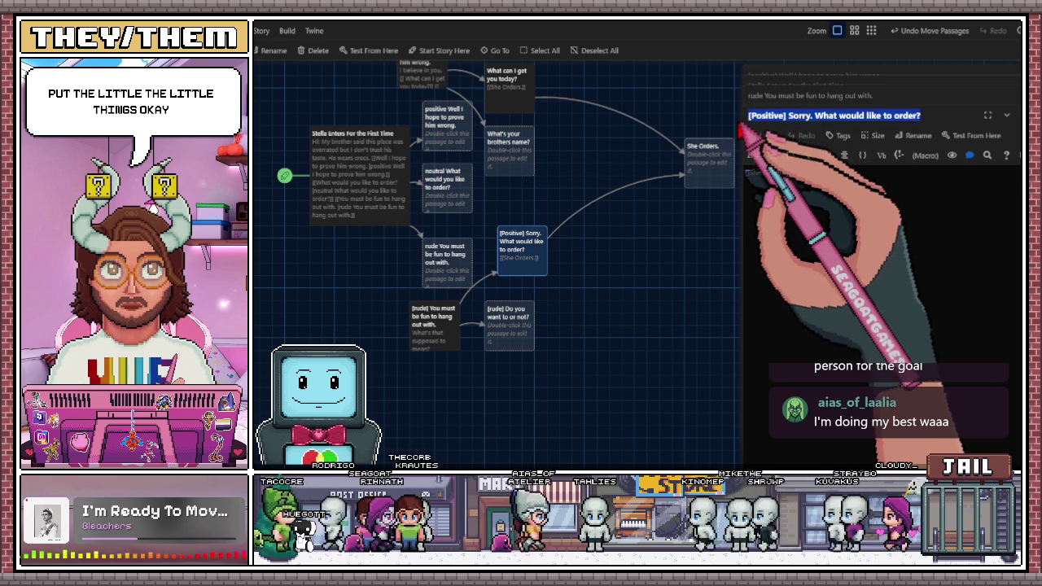
- Close all four stacked passage editors
left_click(1009, 115)
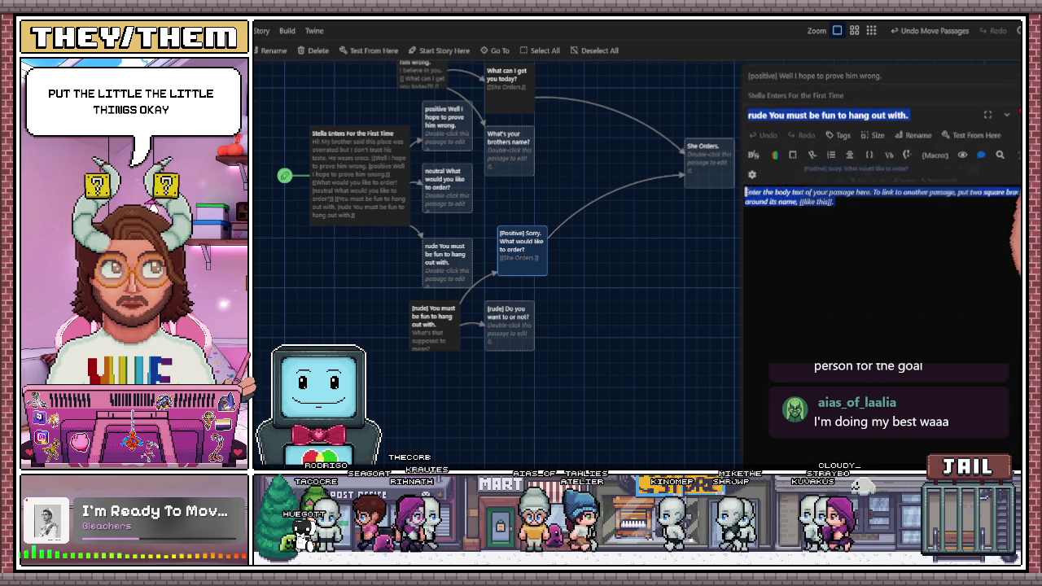
left_click(1010, 108)
left_click(1010, 92)
left_click(1006, 75)
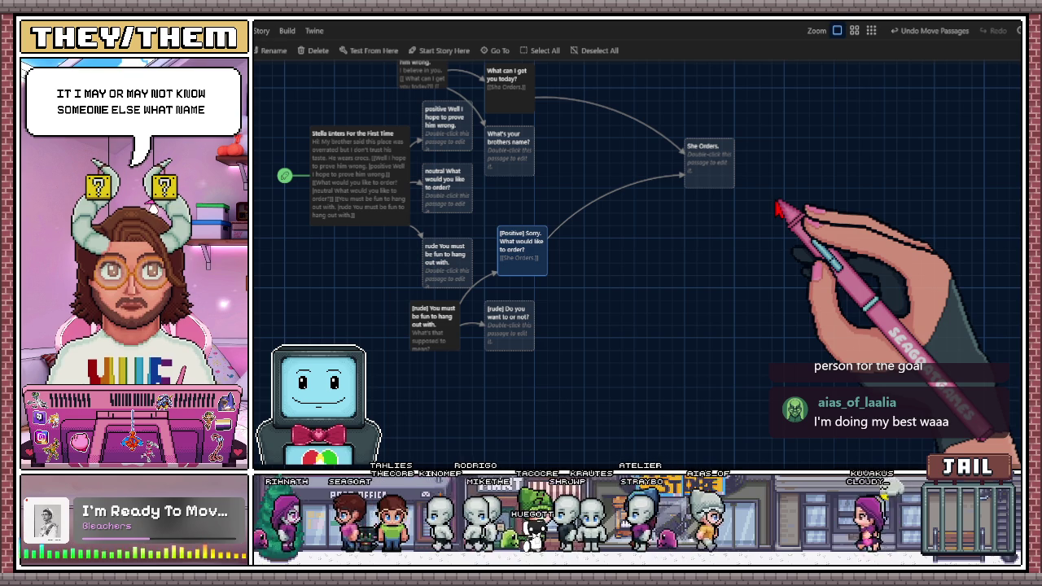
- Move [Positive] Sorry up and right, then undo an accidental paste into the rude reply passage
left_click_drag(541, 244, 654, 232)
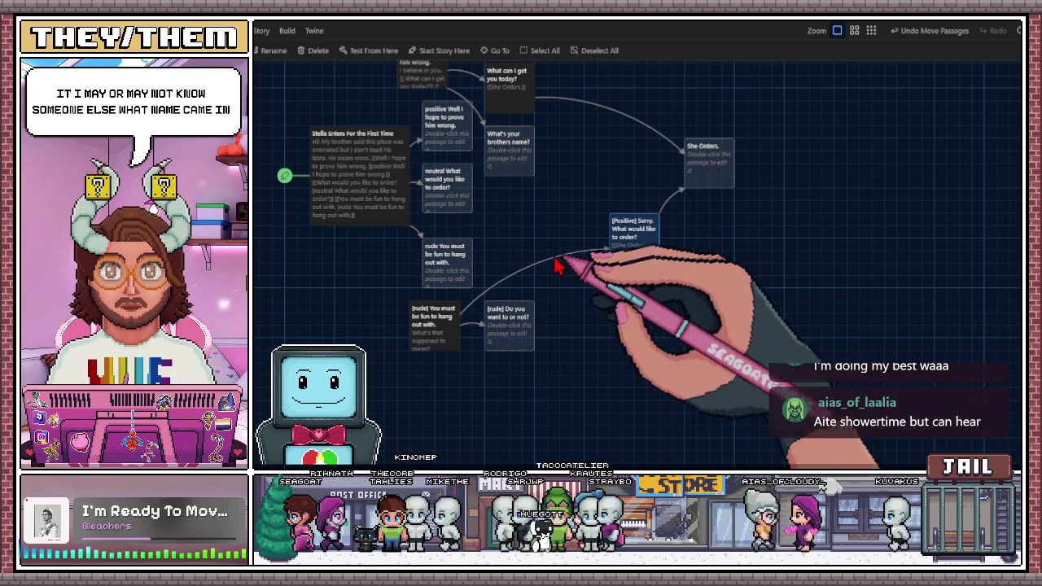
double_click(452, 276)
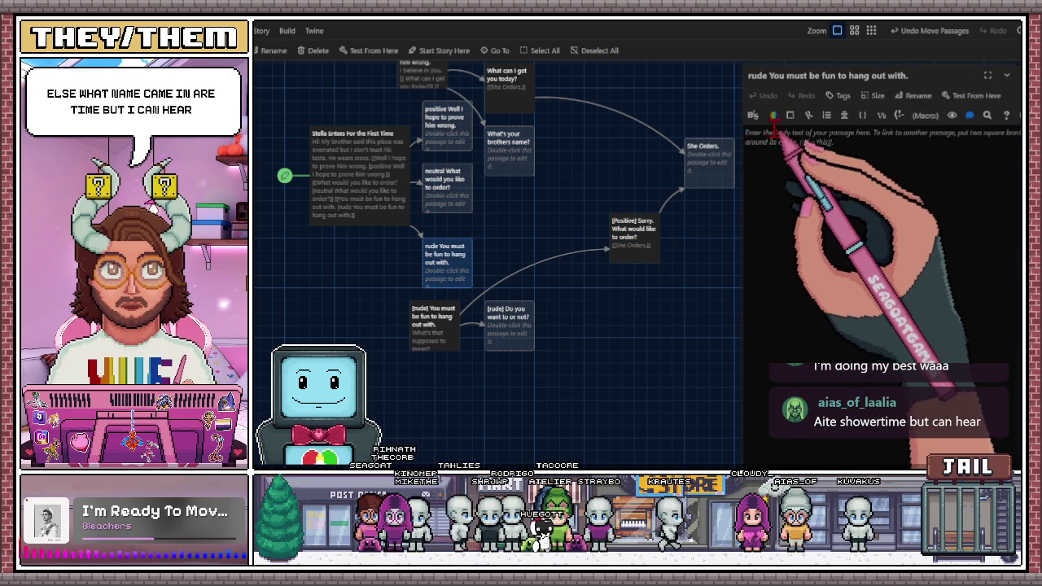
left_click(790, 132)
key("ctrl+v")
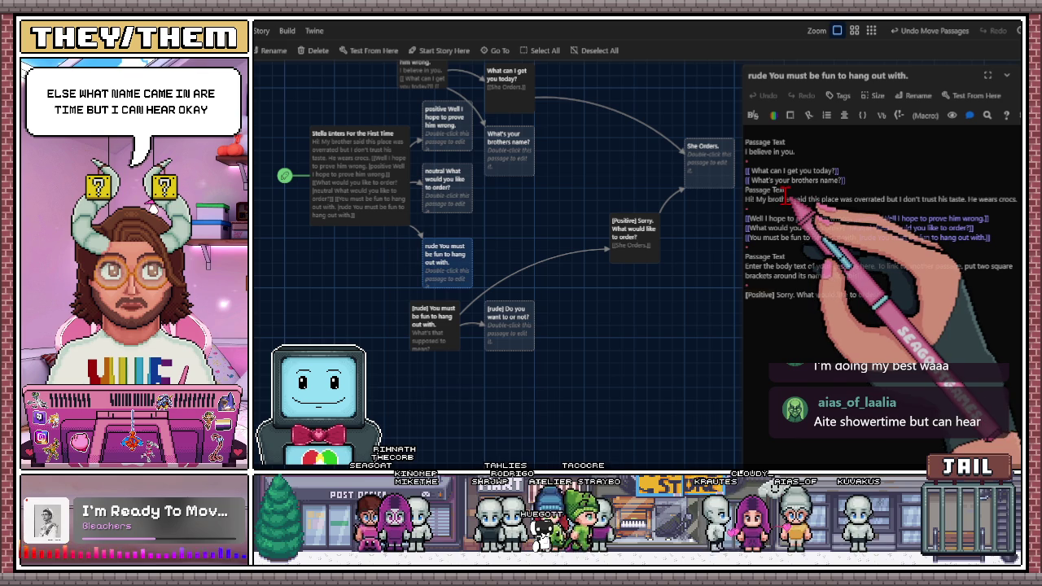
key("ctrl+z")
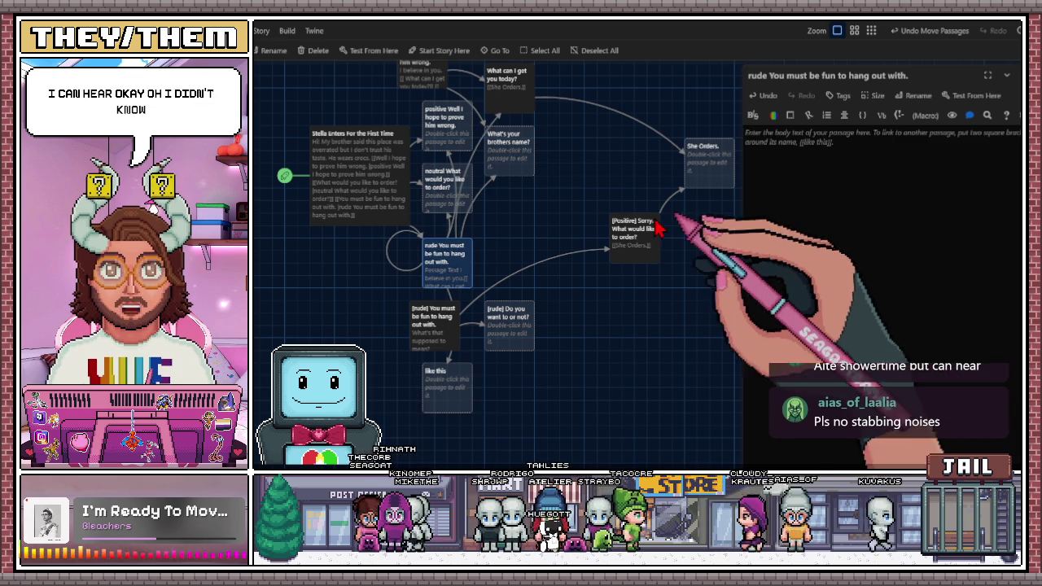
- Shift the [rude] Do you want to or not? passage right and [Positive] Sorry slightly left
left_click(447, 268)
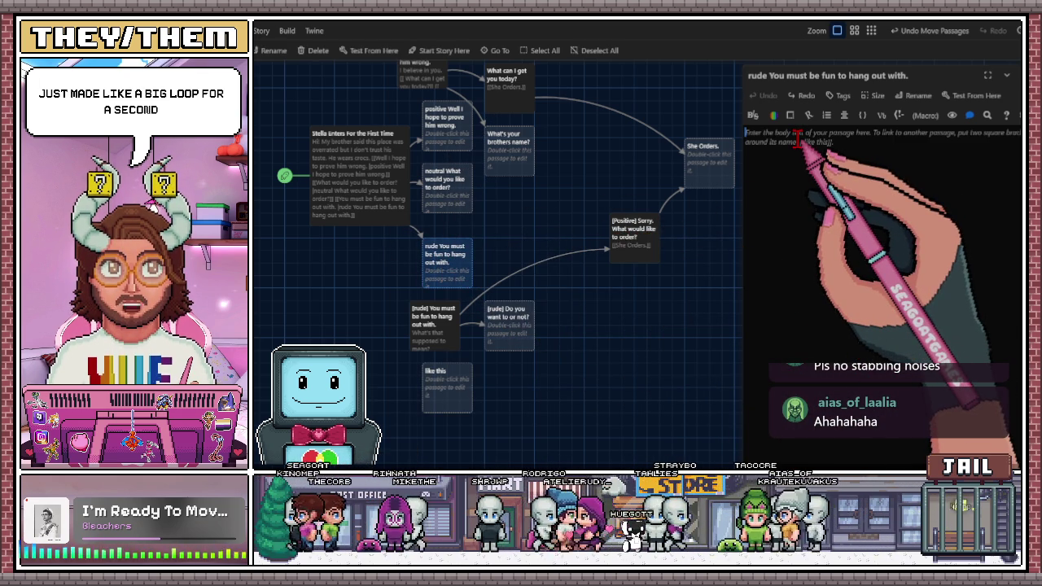
mouse_move(521, 335)
left_mouse_down()
mouse_move(577, 324)
mouse_move(452, 336)
mouse_move(570, 316)
mouse_move(570, 342)
left_mouse_up()
left_click_drag(639, 236, 533, 247)
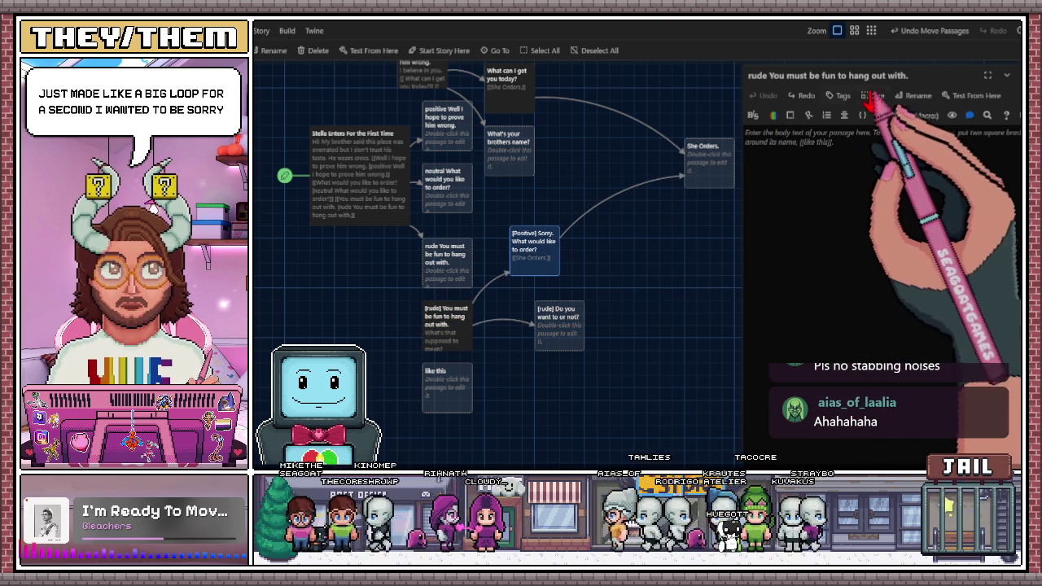
- Close the passage editors, nudge the rude reply up, and reopen [Positive] Sorry
left_click_drag(907, 75, 795, 75)
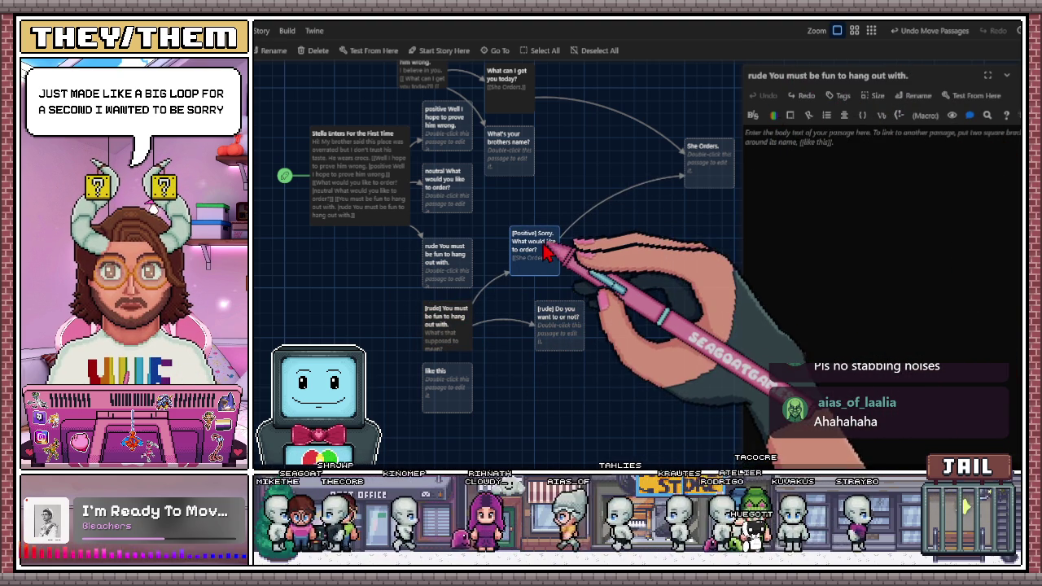
double_click(547, 252)
left_click_drag(921, 95, 788, 96)
key("ctrl+c")
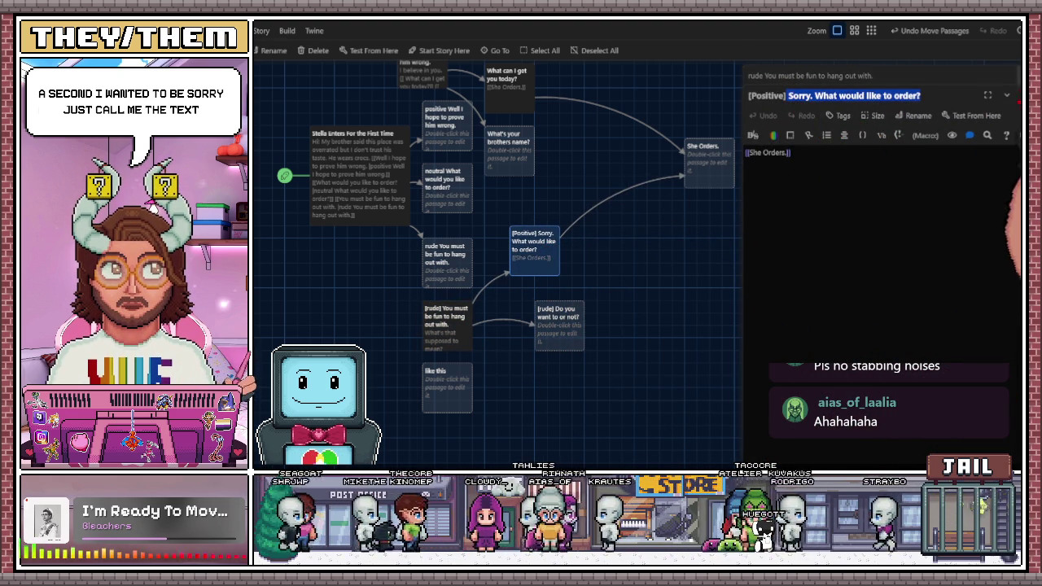
left_click(1017, 96)
left_click(1018, 75)
left_click_drag(443, 282, 446, 274)
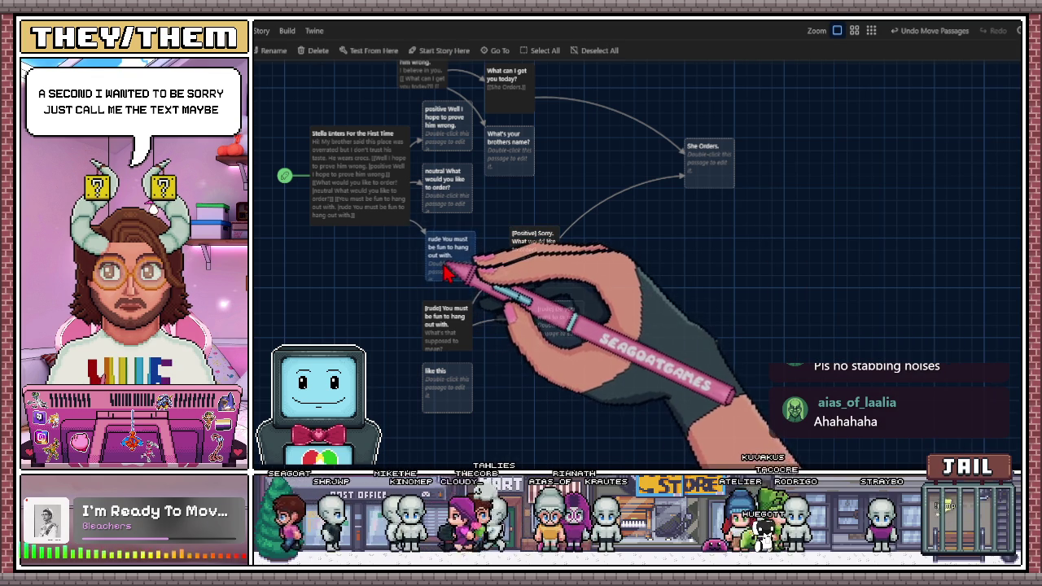
double_click(530, 271)
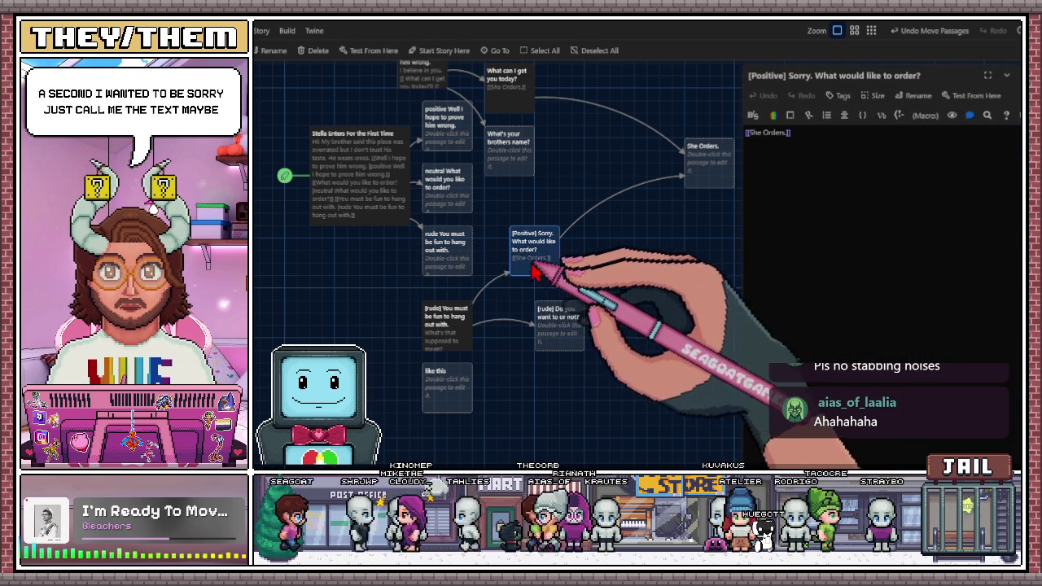
- Link the rude reply to a new Pos Sorry passage and delete the old [Positive] Sorry passage
double_click(452, 254)
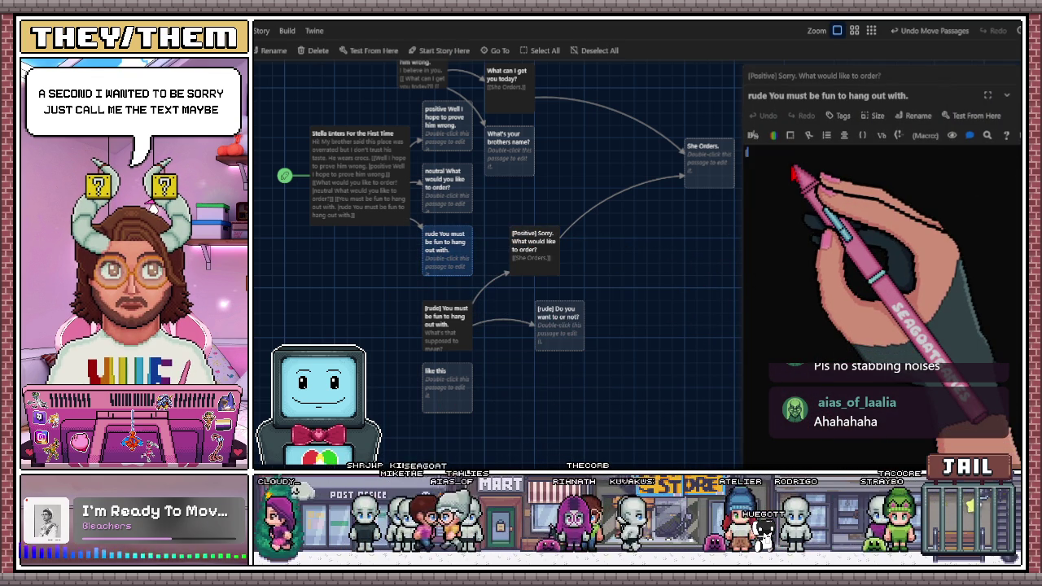
type("[[")
key("ctrl+v")
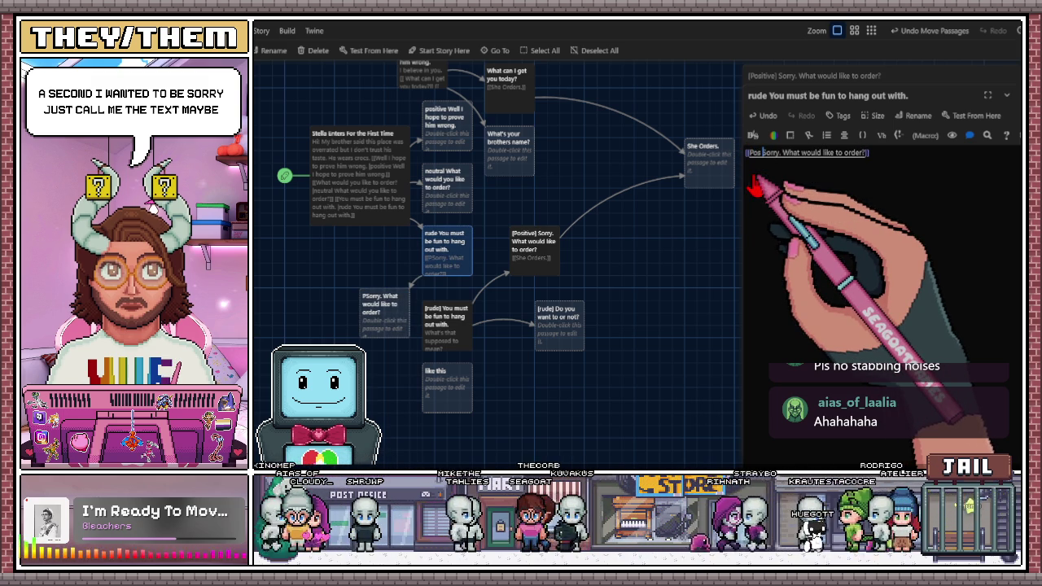
left_click(676, 392)
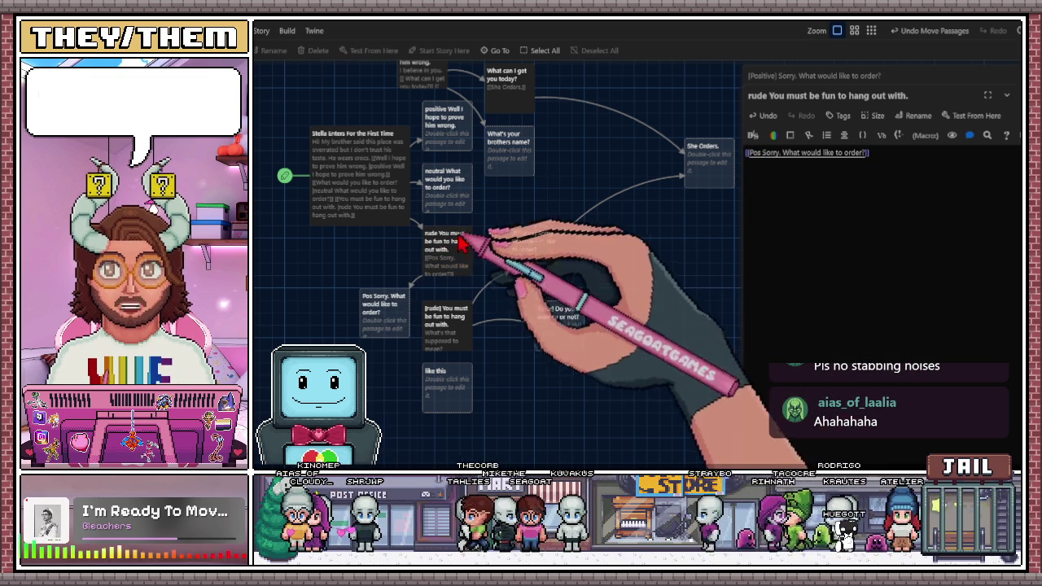
left_click_drag(535, 264, 553, 266)
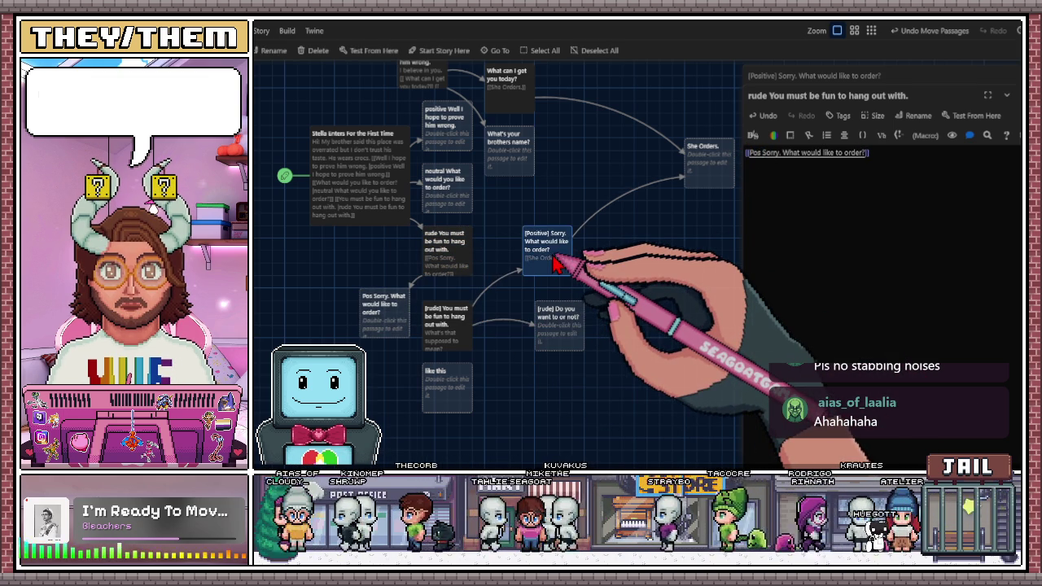
key("Delete")
- Place Pos Sorry beside the rude reply and give it a [[She Orders.]] link
mouse_move(394, 322)
left_mouse_down()
mouse_move(533, 247)
mouse_move(521, 259)
left_mouse_up()
double_click(521, 259)
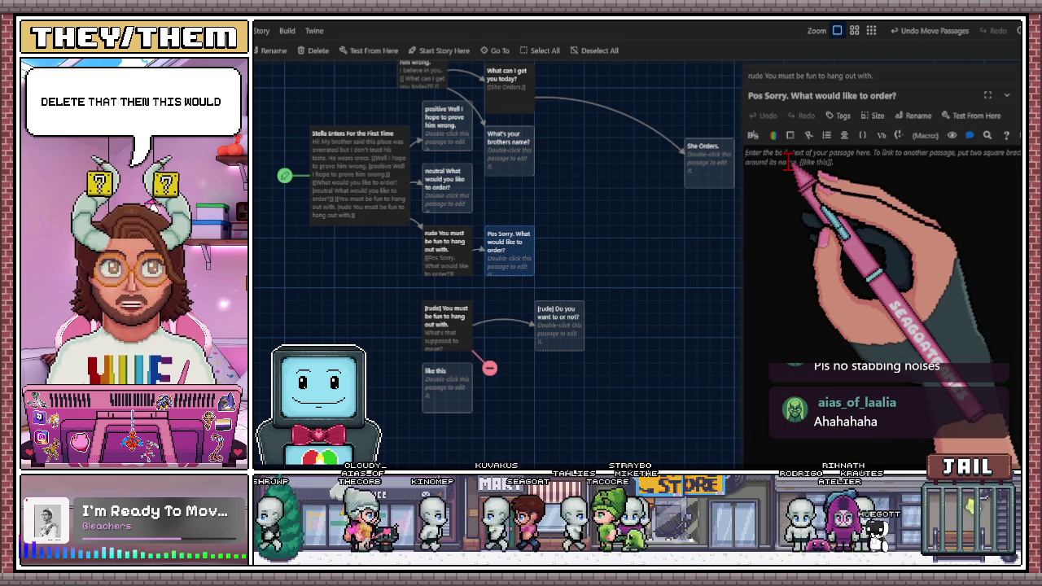
type("[[")
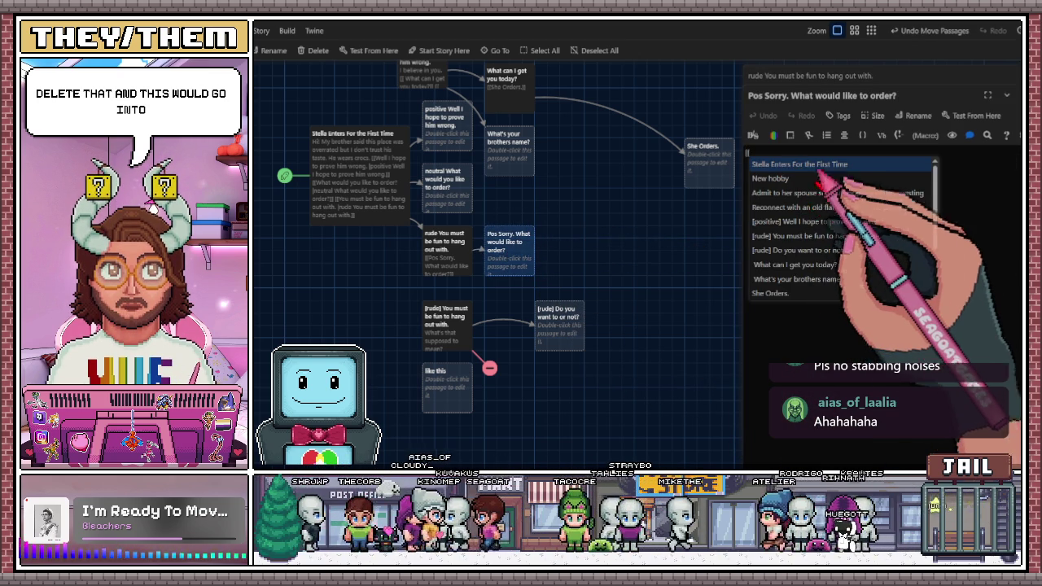
left_click(780, 294)
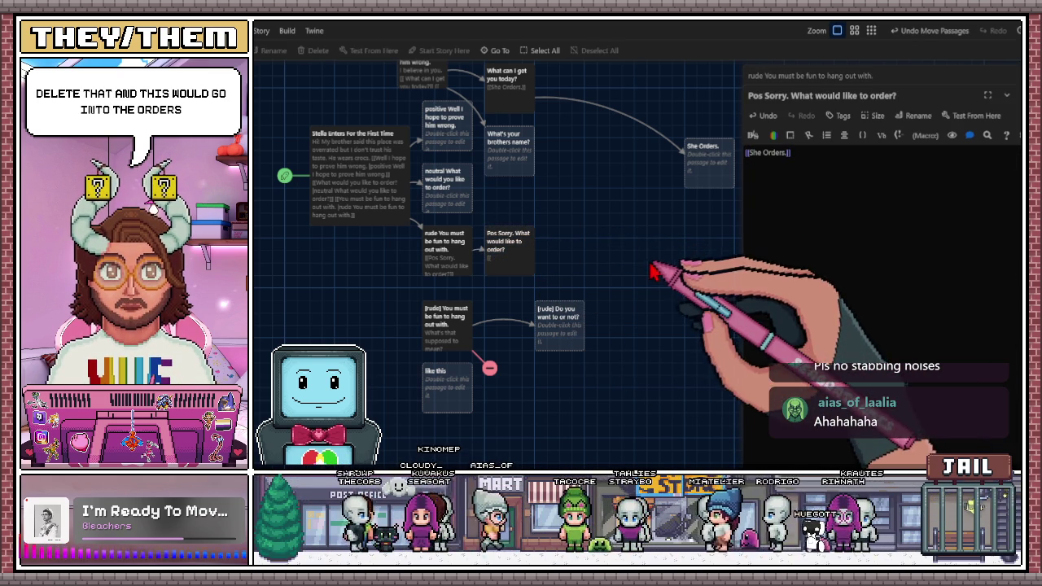
left_click_drag(516, 262, 541, 262)
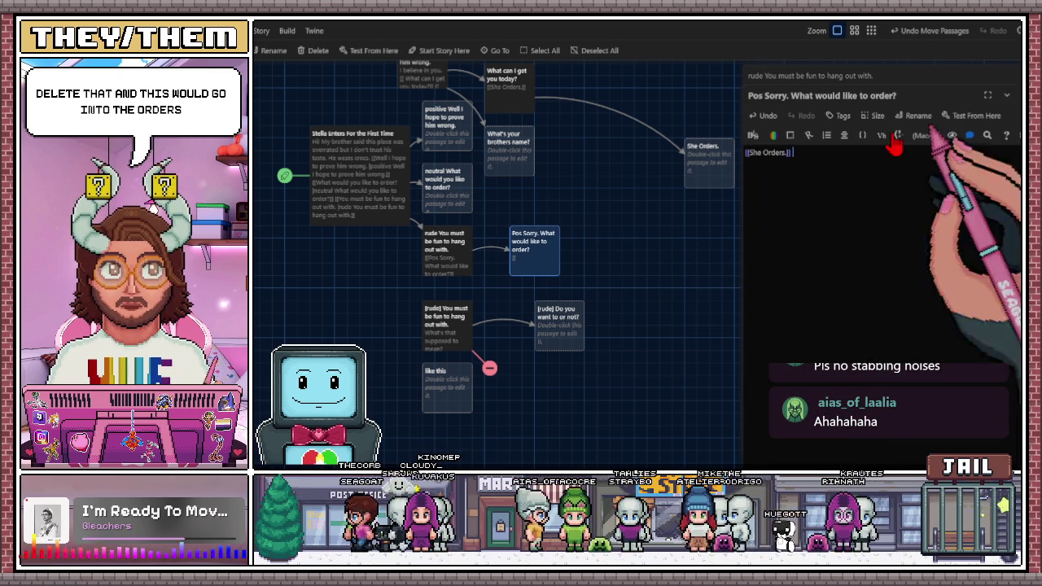
left_click_drag(539, 255, 495, 277)
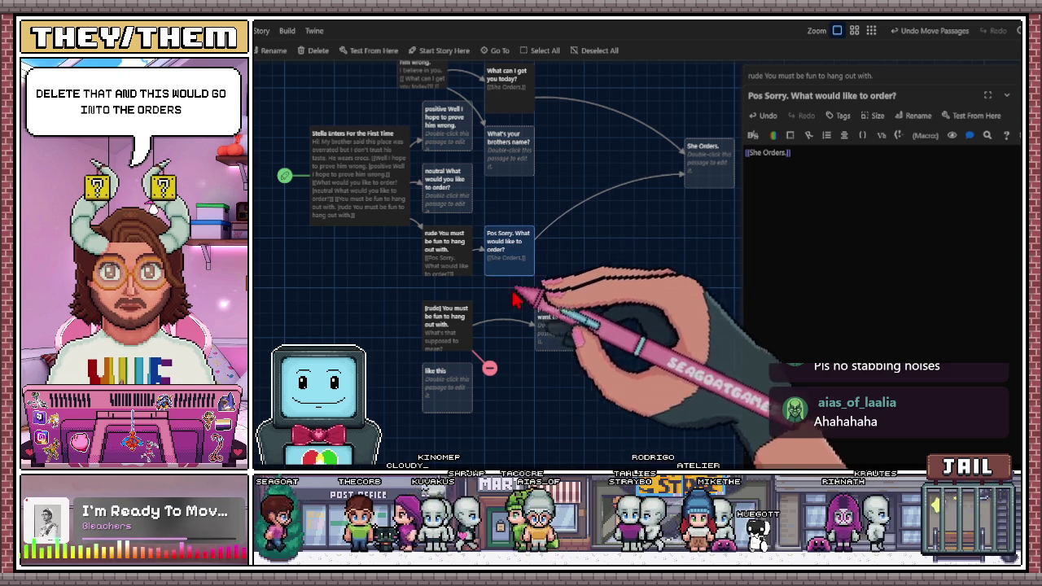
left_click_drag(896, 96, 764, 96)
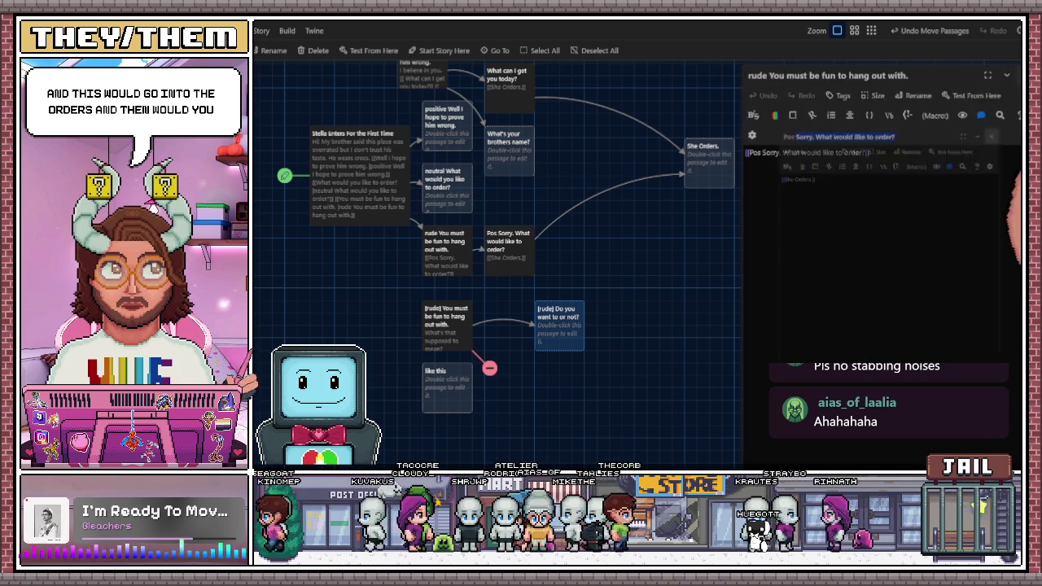
- Open the old [rude] Do you want to or not? passage and select its title
double_click(543, 341)
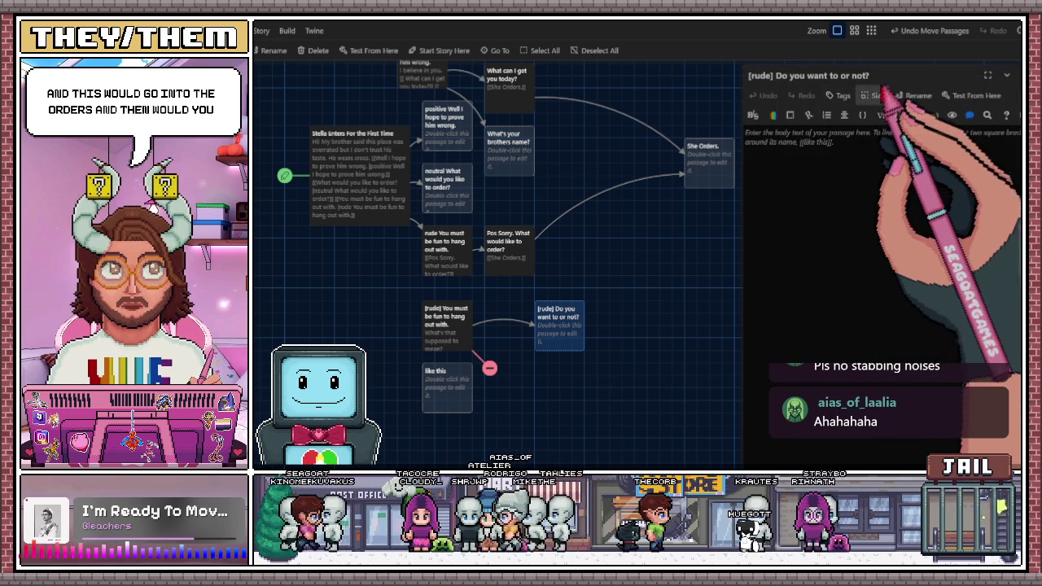
left_click_drag(870, 75, 756, 75)
key("ctrl+c")
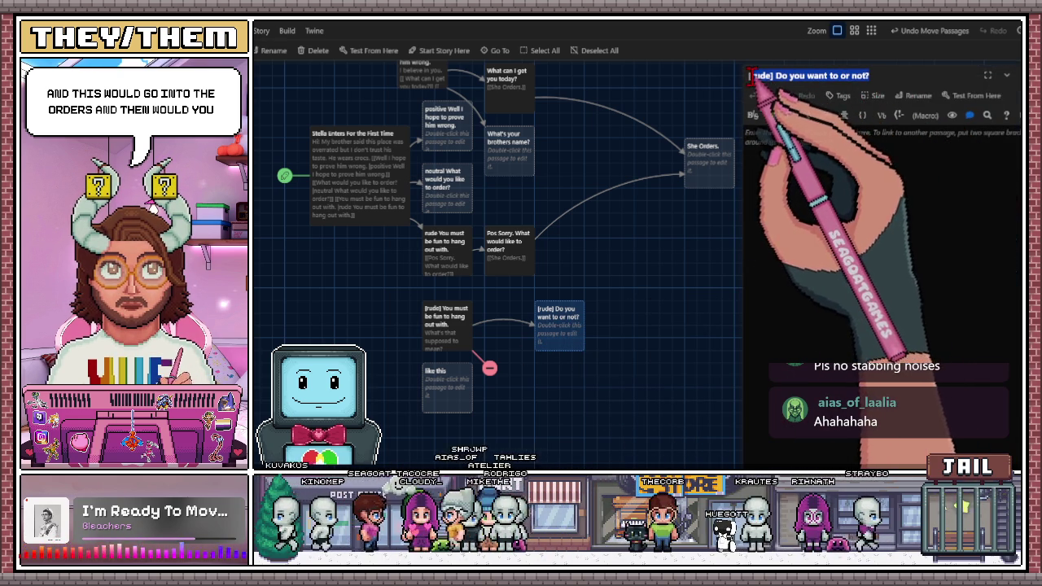
left_click(753, 82)
- Add a second link, [[Rude. Do you want to or not?]], on a new line in the rude reply passage
double_click(458, 272)
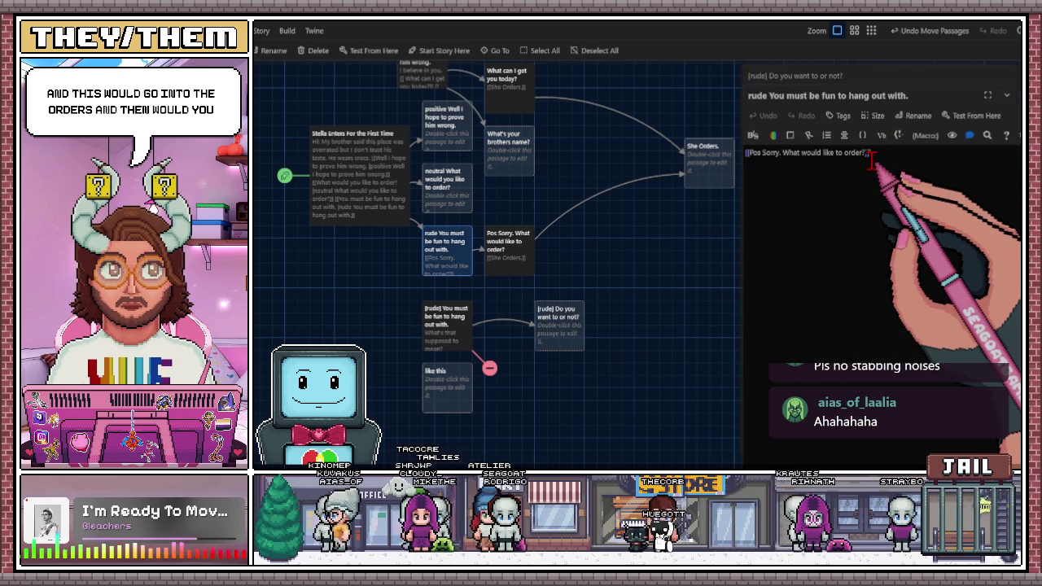
key("Return")
type("[[")
key("ctrl+v")
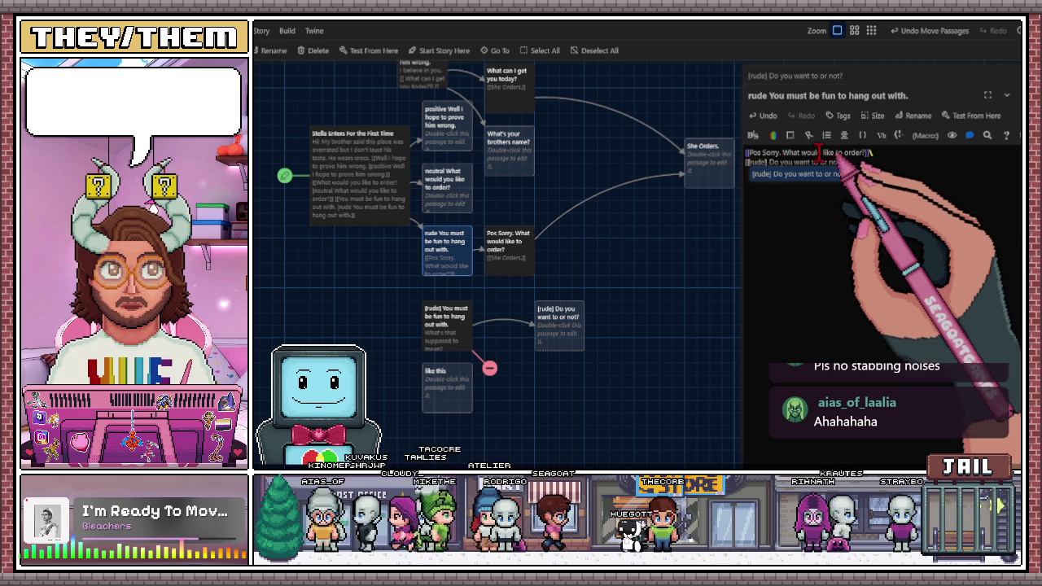
left_click(768, 162)
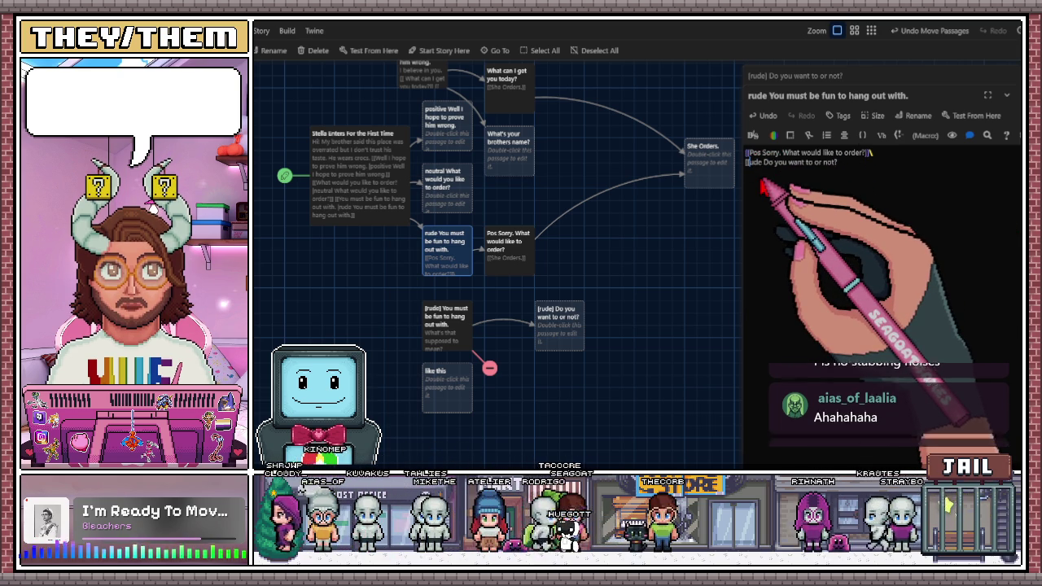
type("R")
key("Escape")
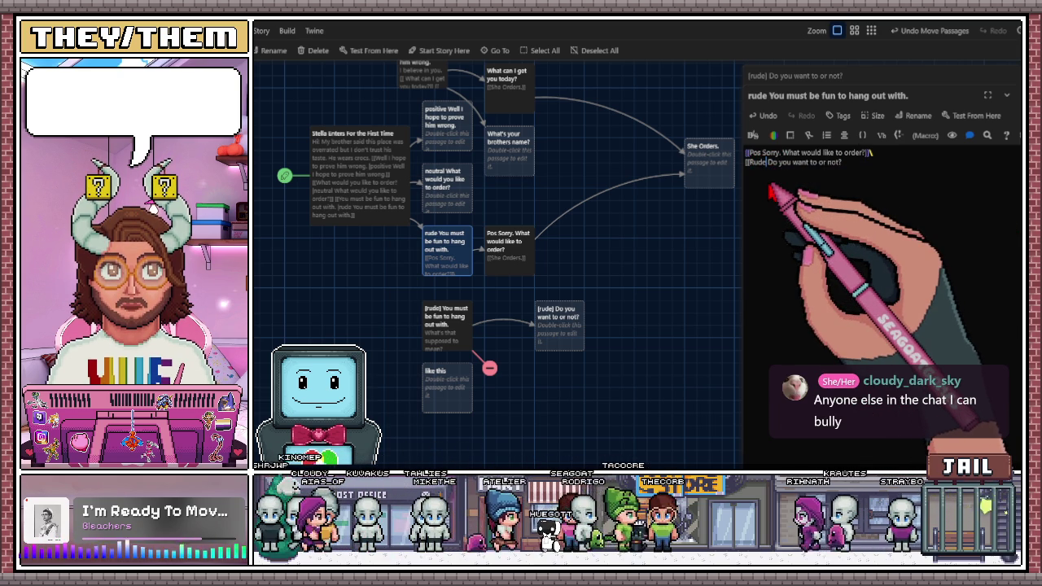
left_click(887, 153)
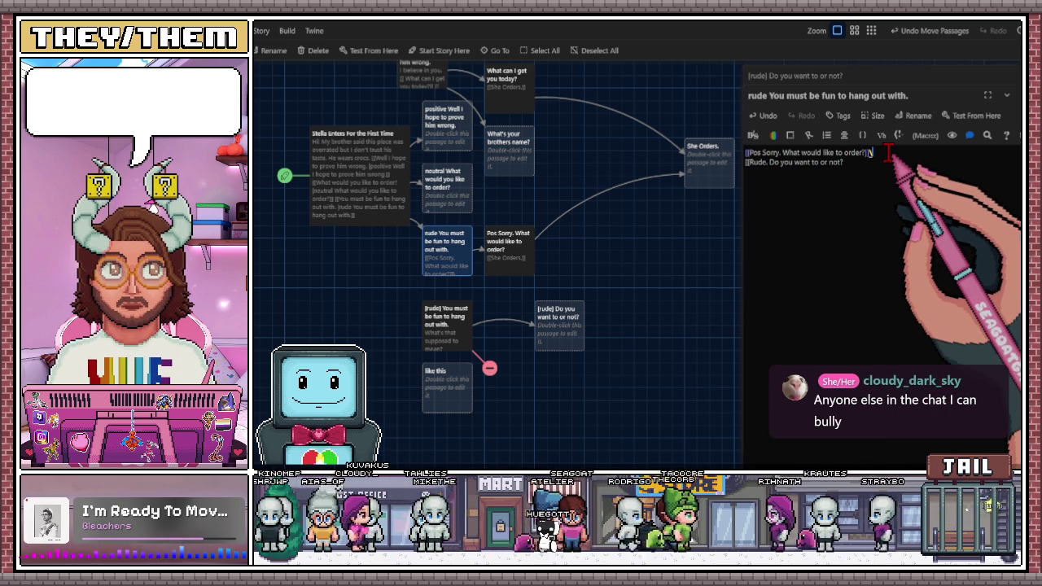
left_click(858, 164)
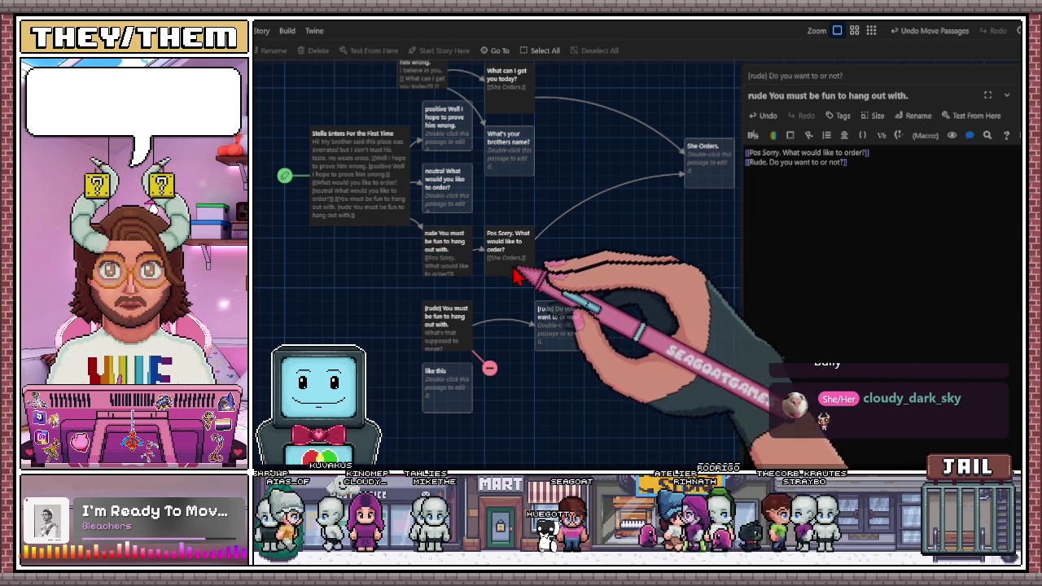
left_click(512, 274)
- Move the new Rude passage under Pos Sorry and delete the old [rude] passage
mouse_move(389, 319)
left_mouse_down()
mouse_move(500, 279)
mouse_move(516, 298)
left_mouse_up()
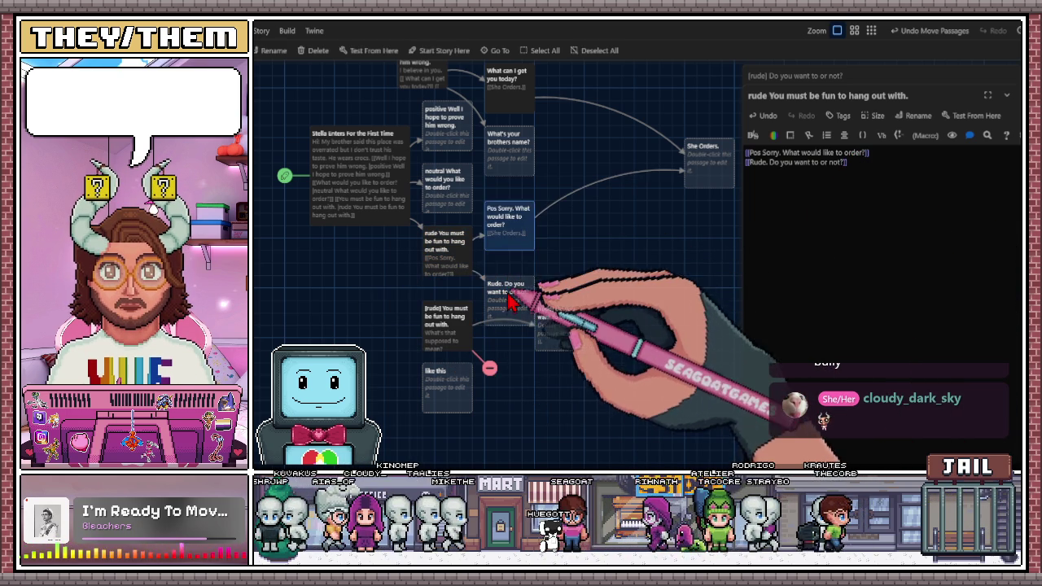
left_click(544, 327)
key("Delete")
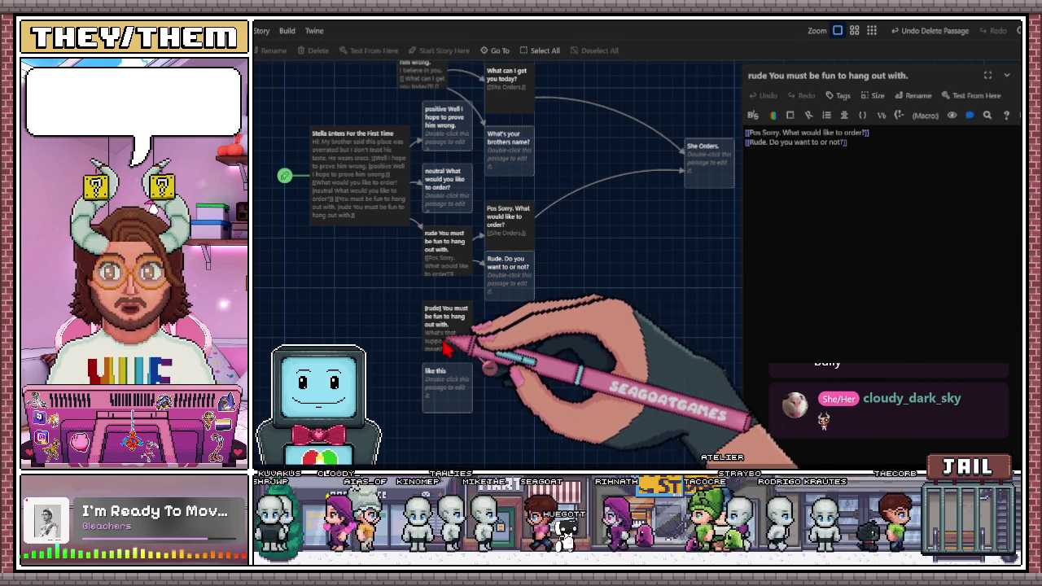
- Delete the unused [rude] You must be fun and like this passages, then realign the positive reply
key("Delete")
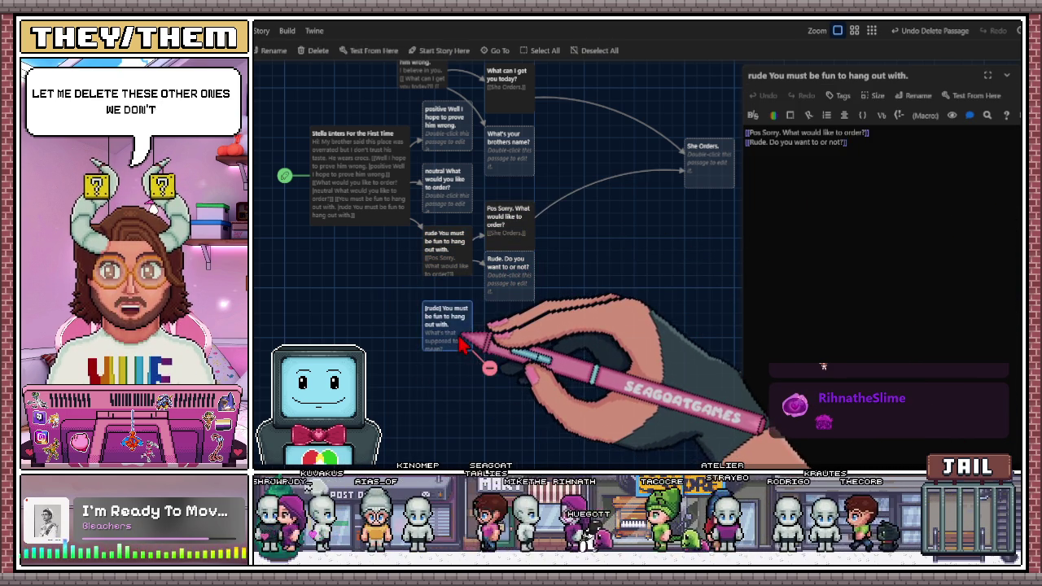
scroll(525, 350, "up", 2)
left_click_drag(441, 203, 453, 213)
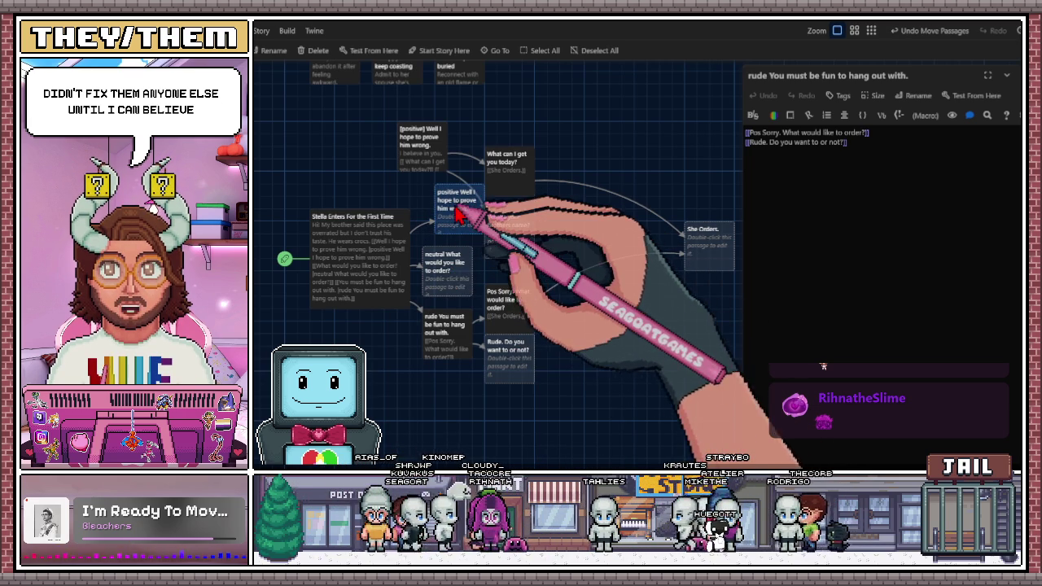
left_click_drag(453, 208, 446, 213)
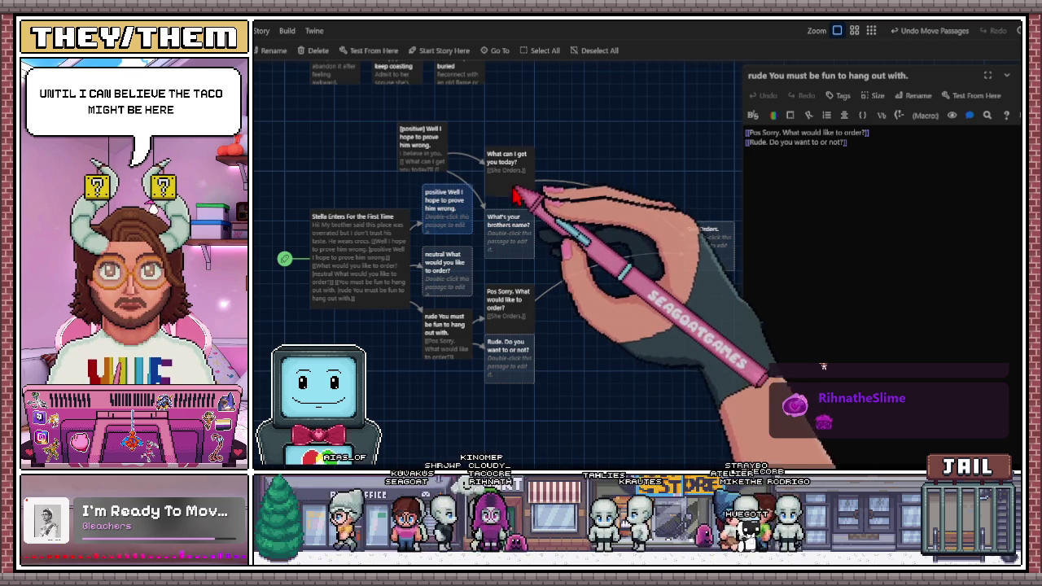
- Reposition What can I get you today?, move Pos Sorry and Rude down, and open Rude
left_click_drag(501, 163, 537, 150)
left_click_drag(507, 220, 570, 230)
left_click_drag(562, 159, 548, 159)
mouse_move(569, 232)
left_mouse_down()
mouse_move(537, 221)
mouse_move(534, 237)
left_mouse_up()
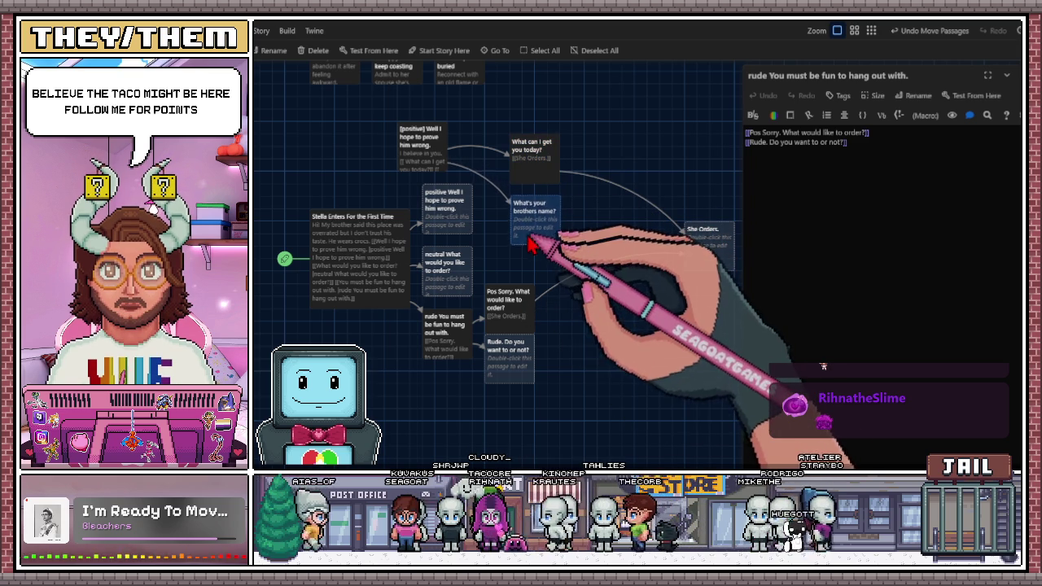
left_click_drag(521, 313, 537, 346)
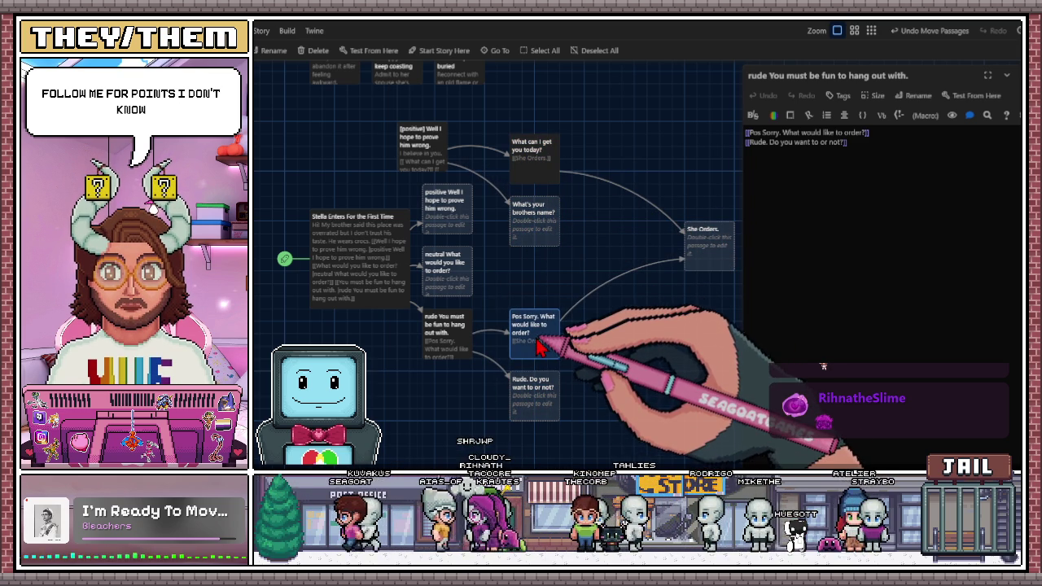
left_click(544, 397)
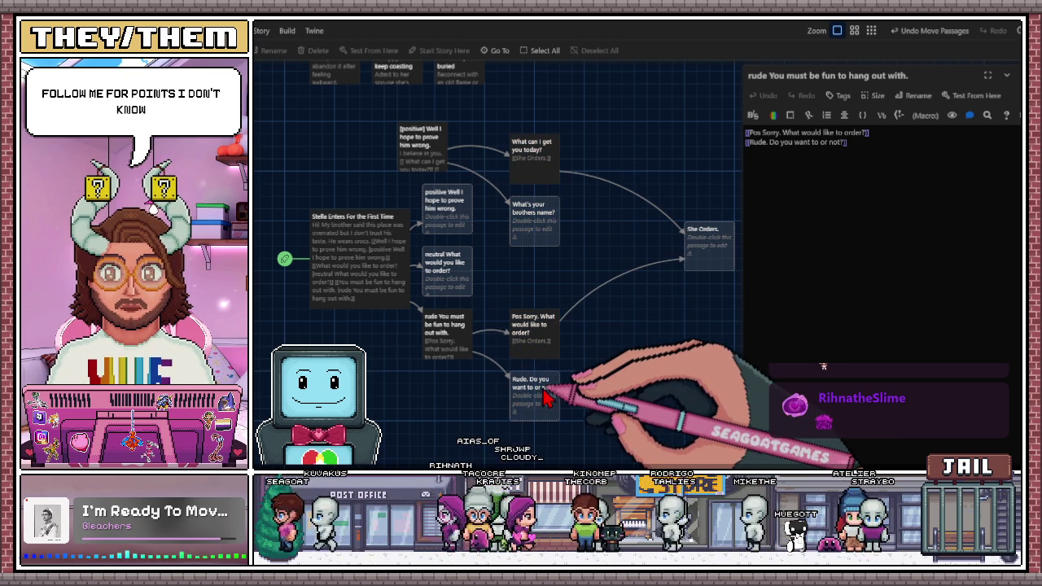
double_click(544, 397)
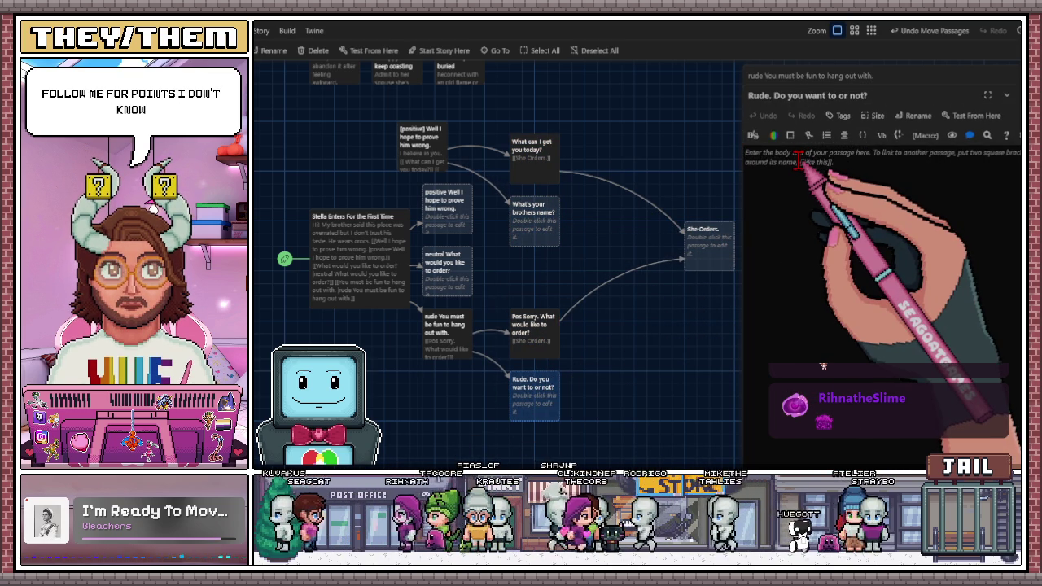
- Add a [[she leaves.]] link to the Rude passage and place the new passage below She Orders
type("[[she leaves.")
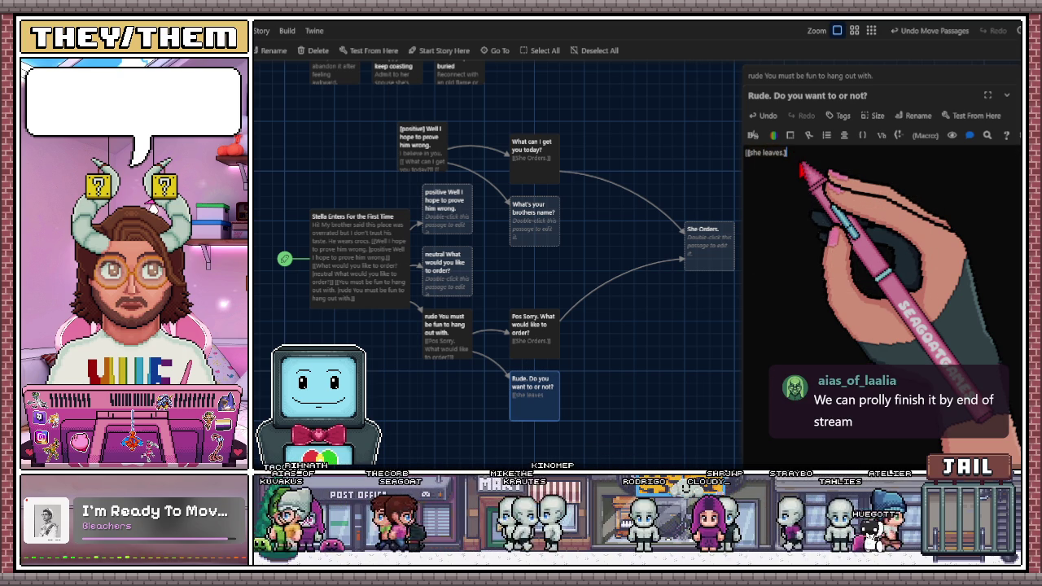
left_click(585, 334)
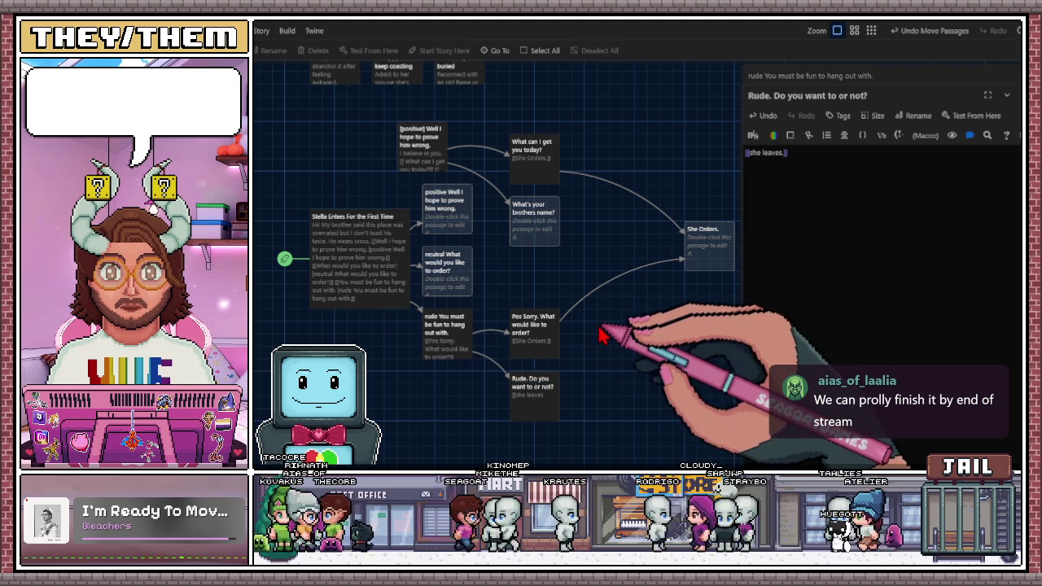
scroll(537, 302, "down", 1)
mouse_move(540, 395)
left_mouse_down()
mouse_move(588, 365)
mouse_move(602, 330)
mouse_move(675, 298)
mouse_move(712, 242)
left_mouse_up()
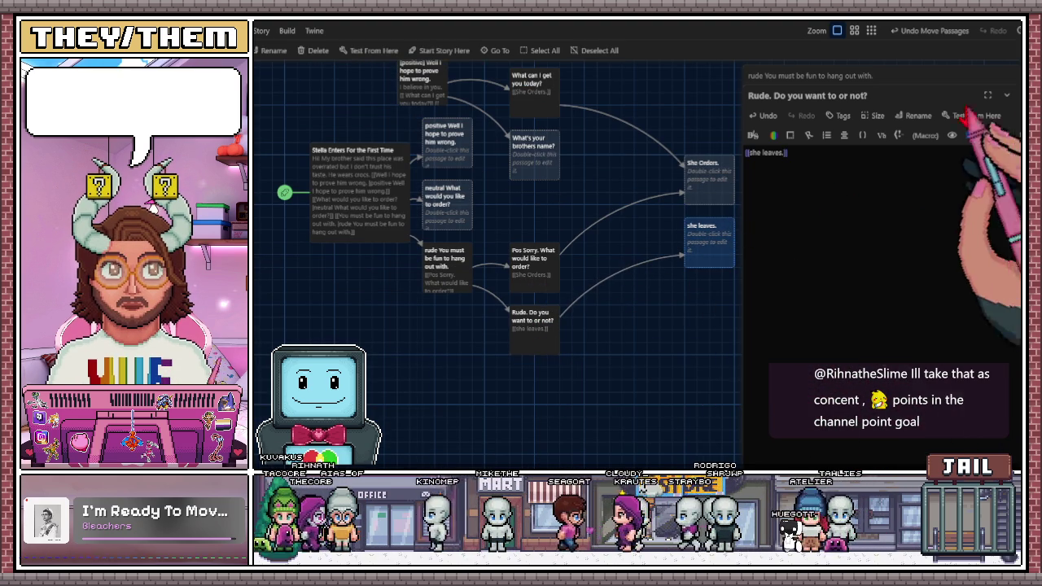
key("Escape")
- Select the Pos Sorry and rude You must be fun passages on the map
scroll(635, 309, "up", 3)
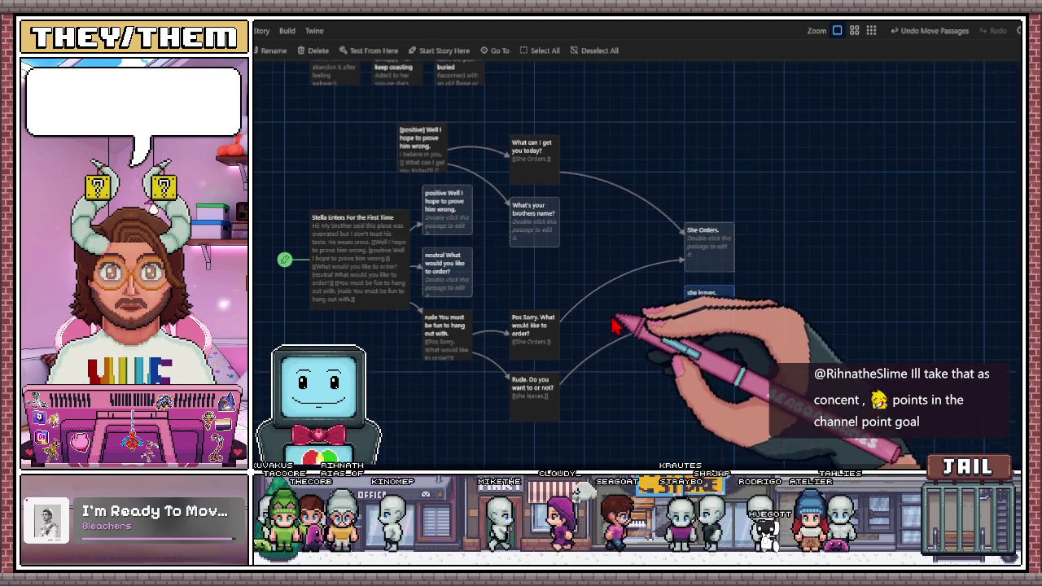
left_click(533, 365)
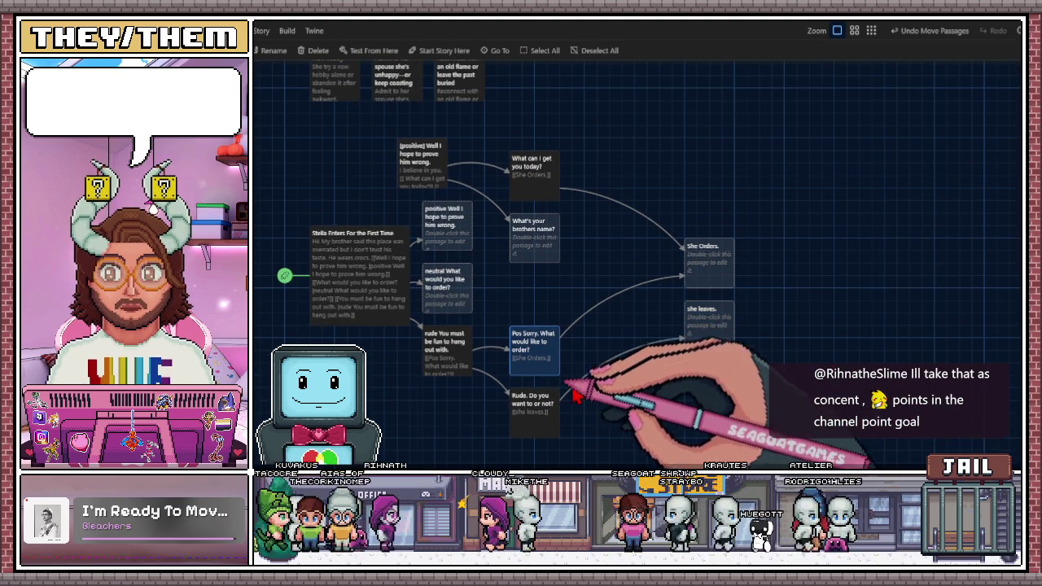
left_click(456, 362)
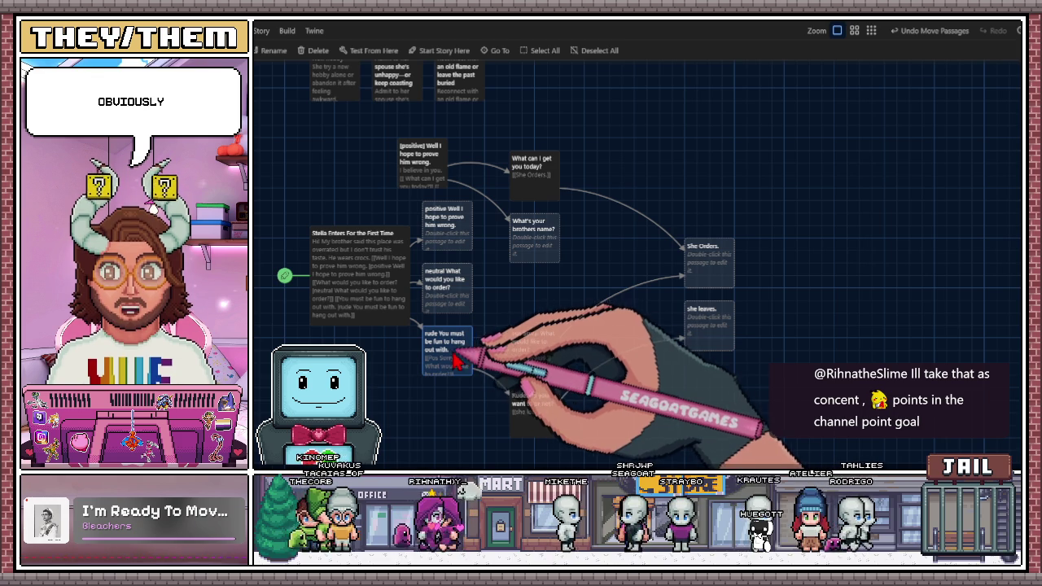
left_click(533, 346)
double_click(544, 352)
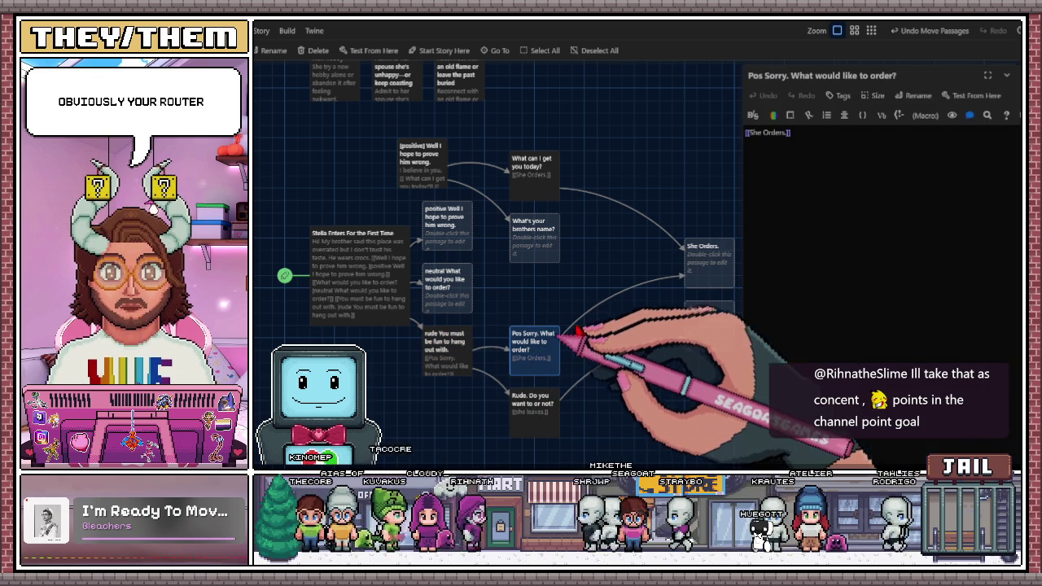
double_click(447, 354)
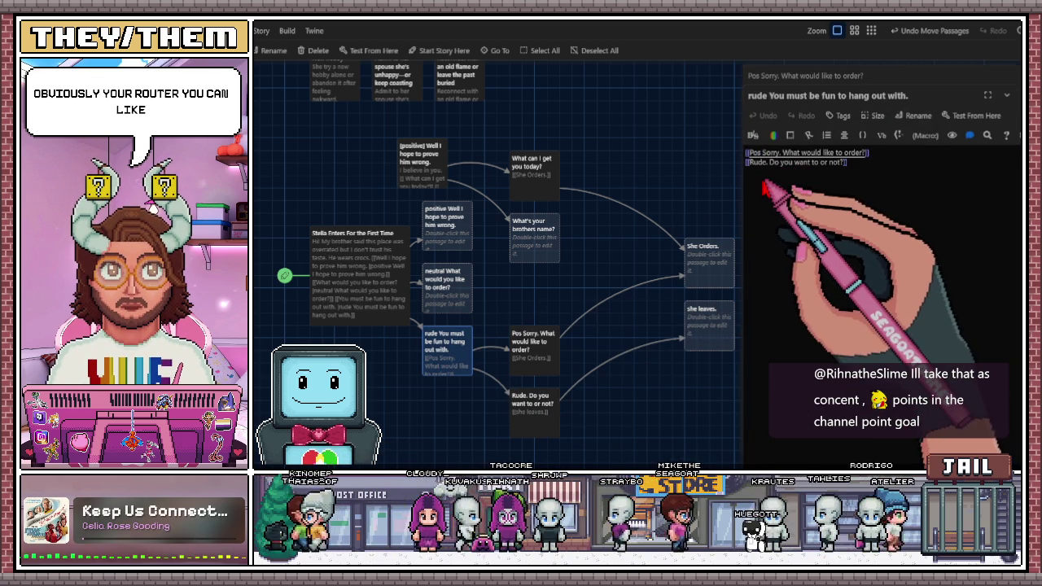
left_click(1013, 96)
left_click(1014, 76)
left_click(538, 346)
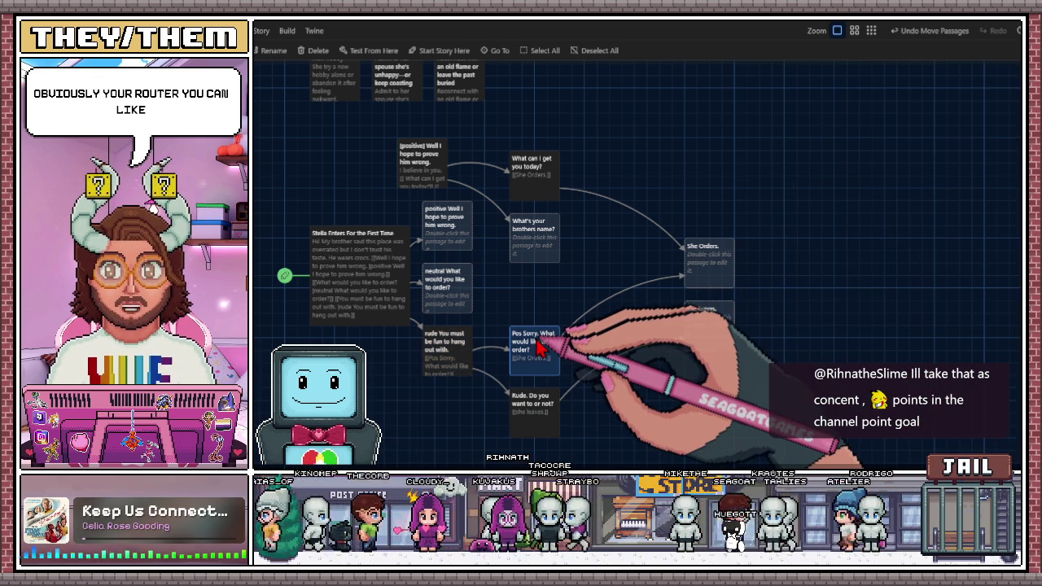
- Rename Pos Sorry to 'Pos. Sorry. What would like to order?' by adding a period after Pos
double_click(537, 346)
left_click(913, 95)
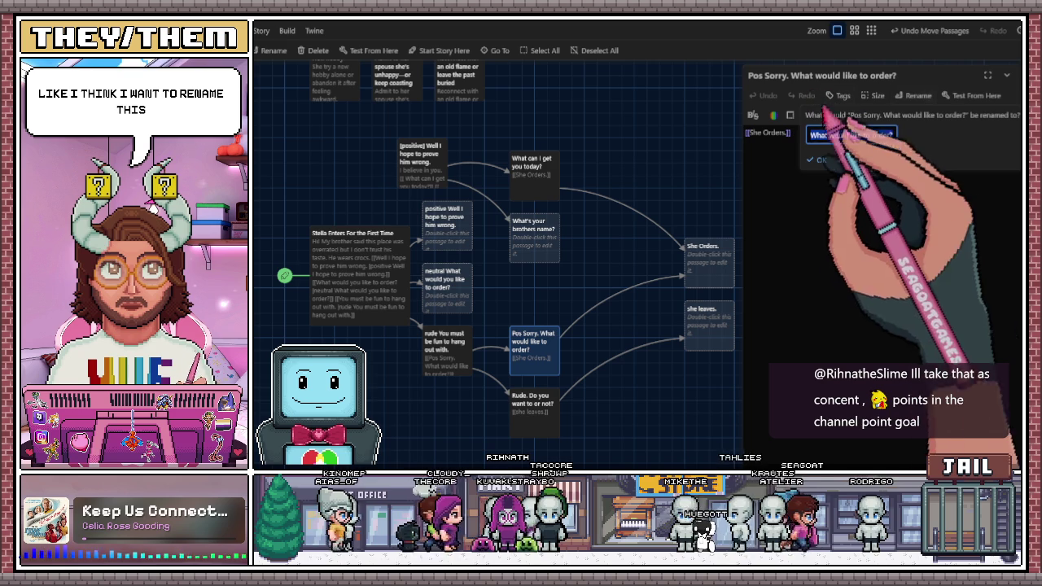
left_click(828, 137)
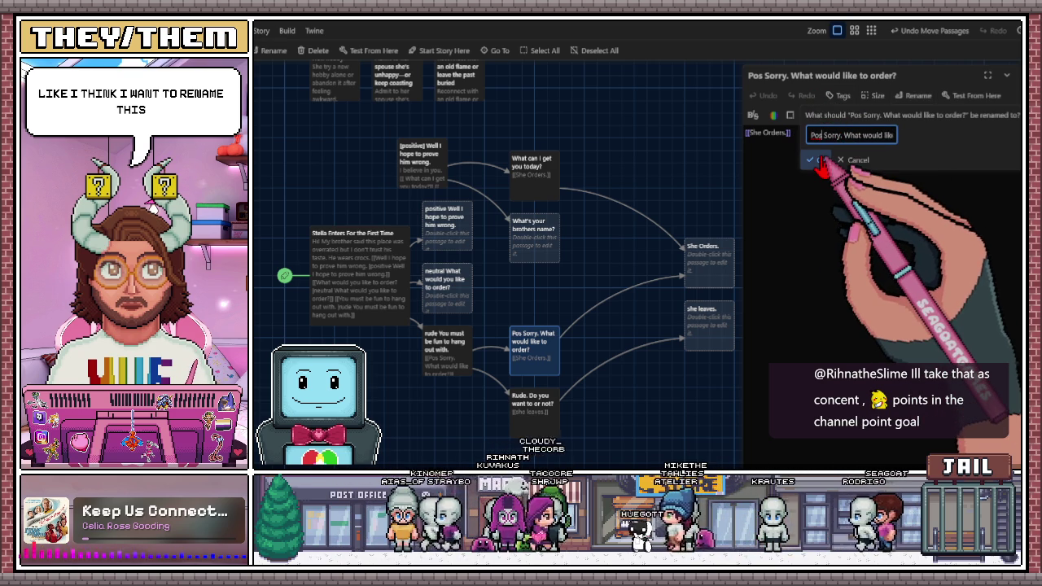
type(".")
left_click(818, 161)
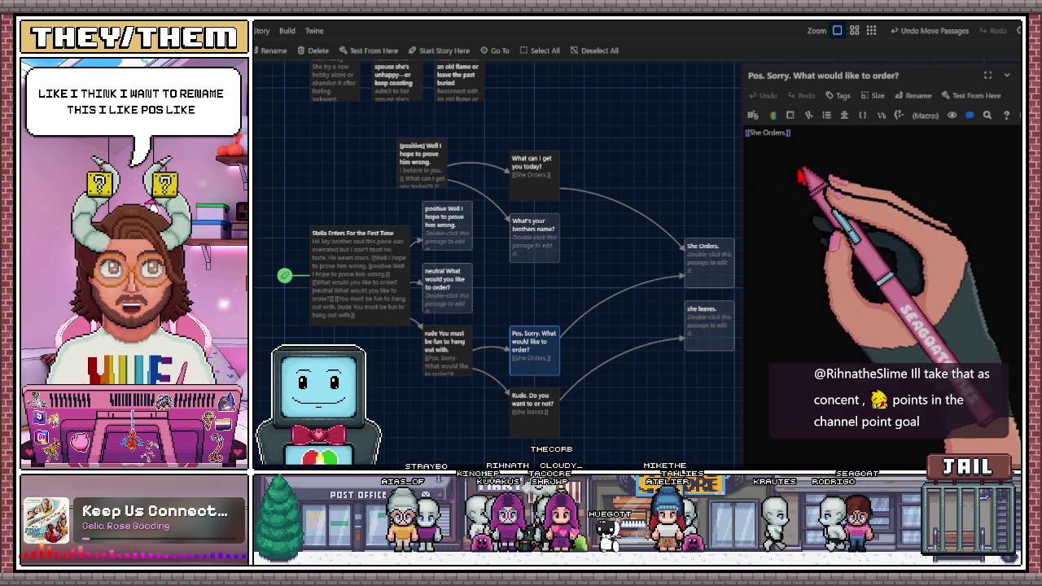
key("Escape")
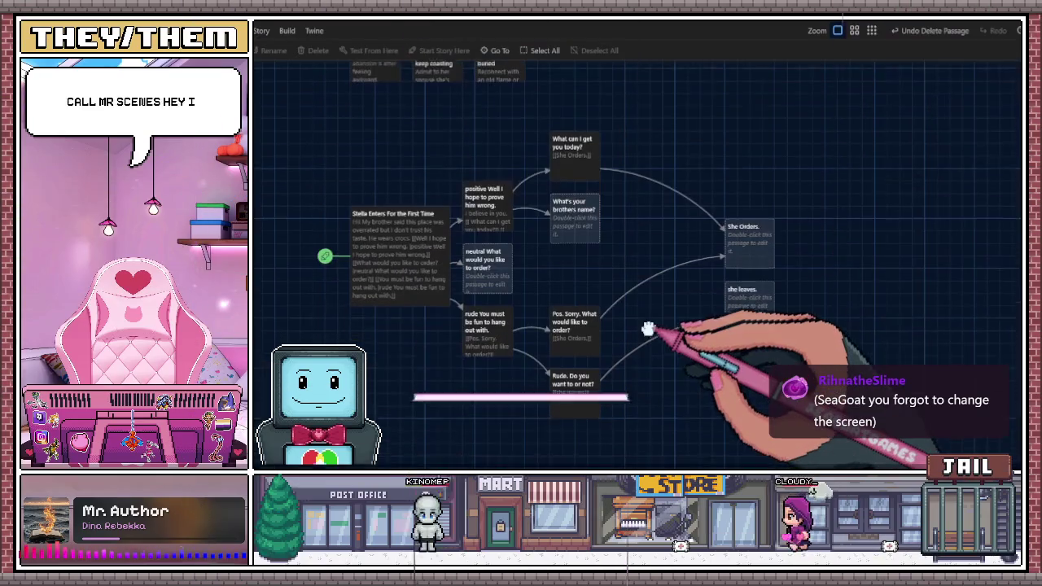
- Give the neutral 'What would you like to order?' passage a [[She Orders.]] link and move She Orders. closer
scroll(663, 310, "down", 1)
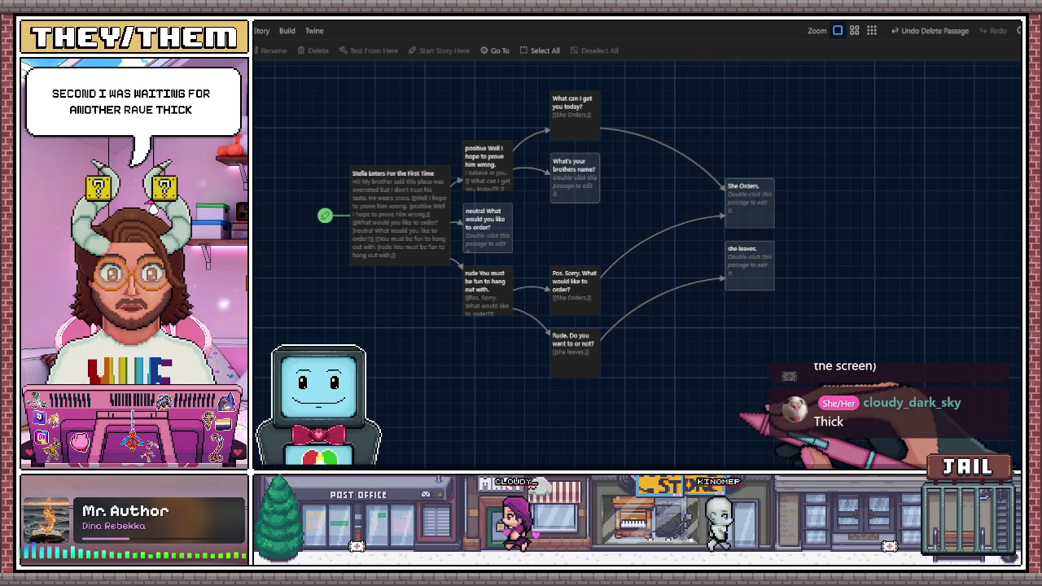
scroll(641, 353, "up", 3)
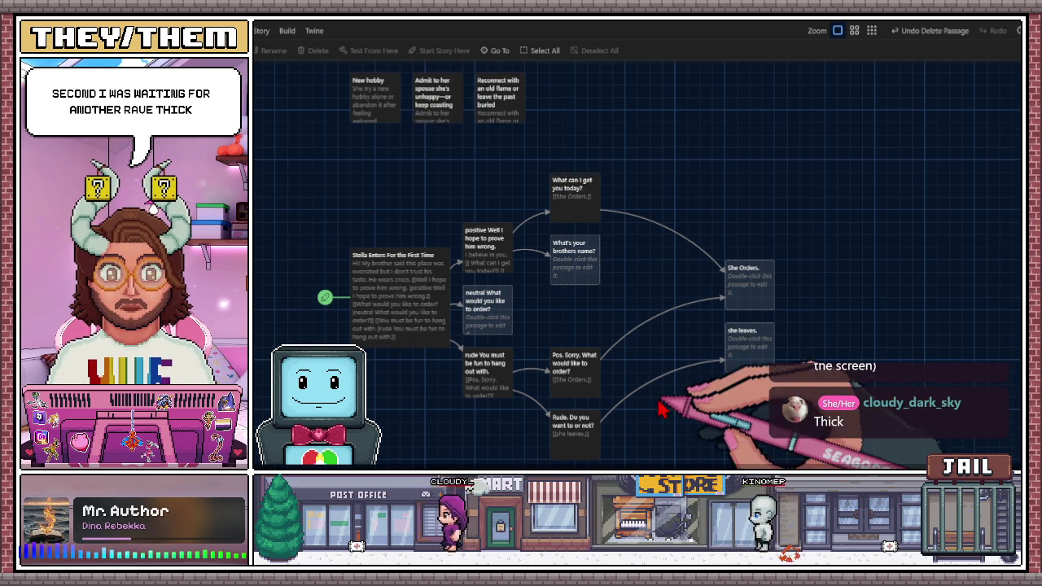
scroll(640, 353, "down", 1)
scroll(641, 354, "down", 1)
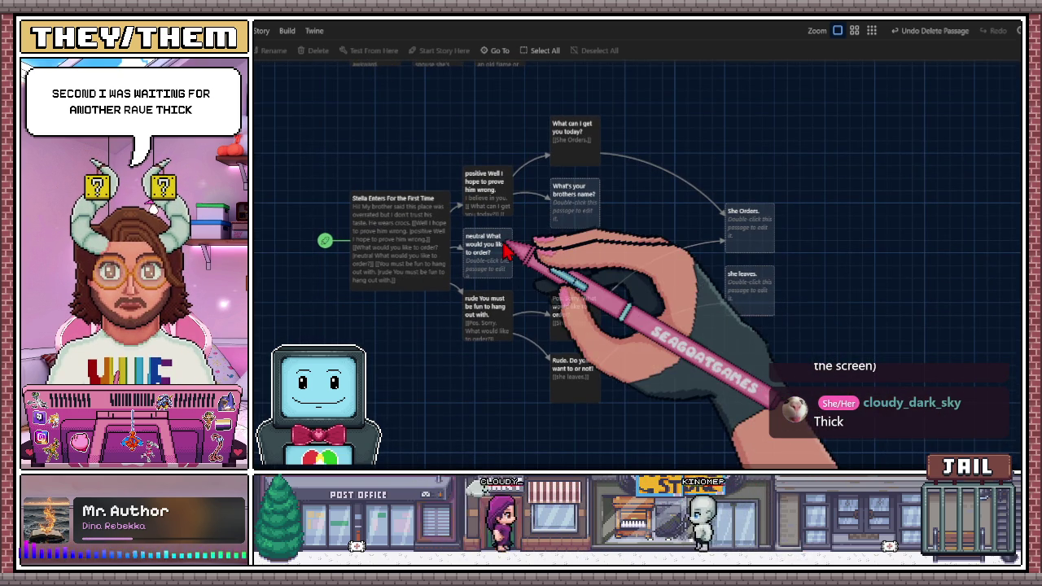
scroll(700, 354, "down", 1)
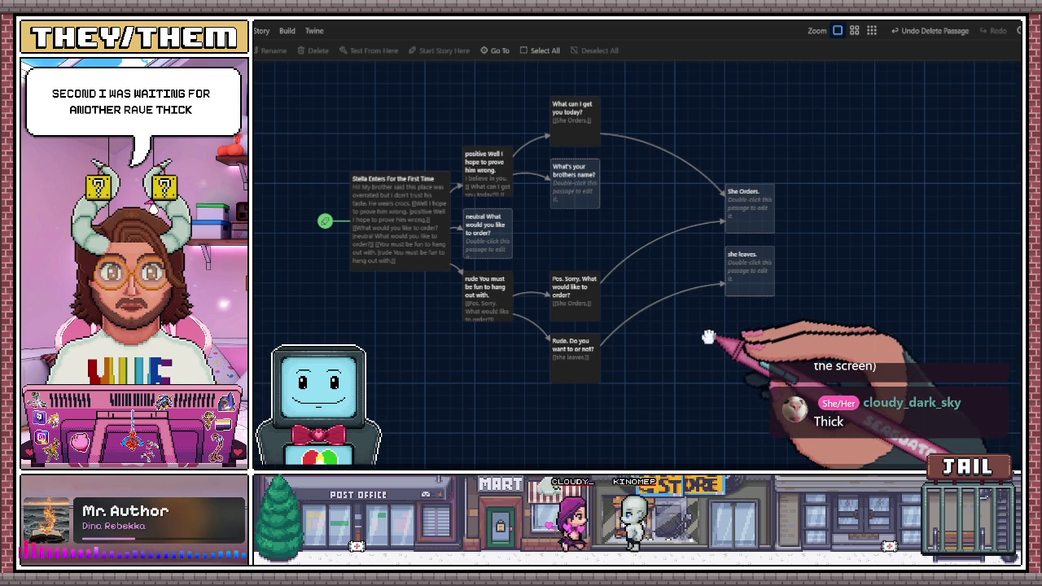
left_click(500, 242)
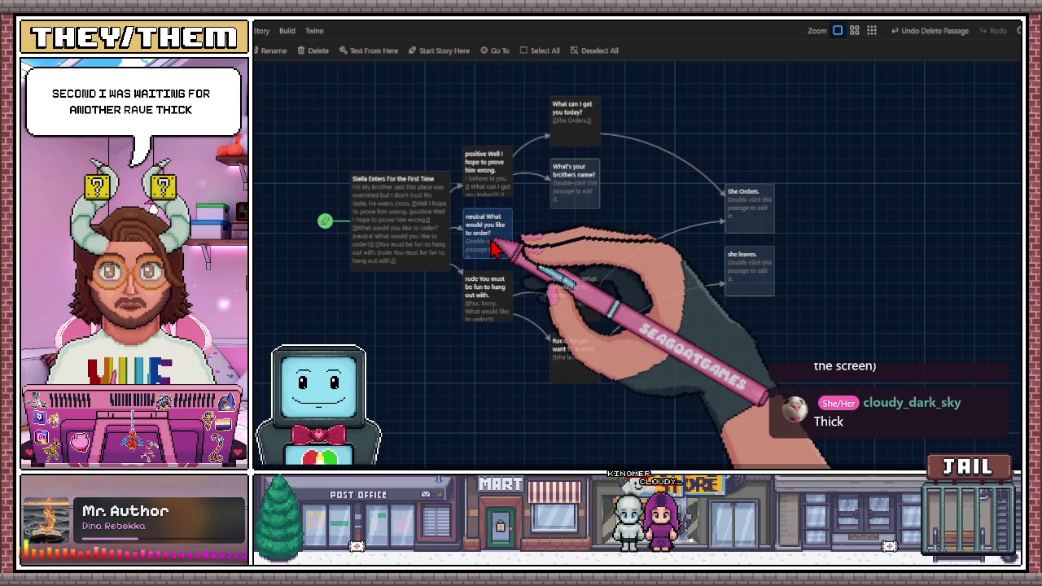
double_click(500, 233)
left_click(832, 187)
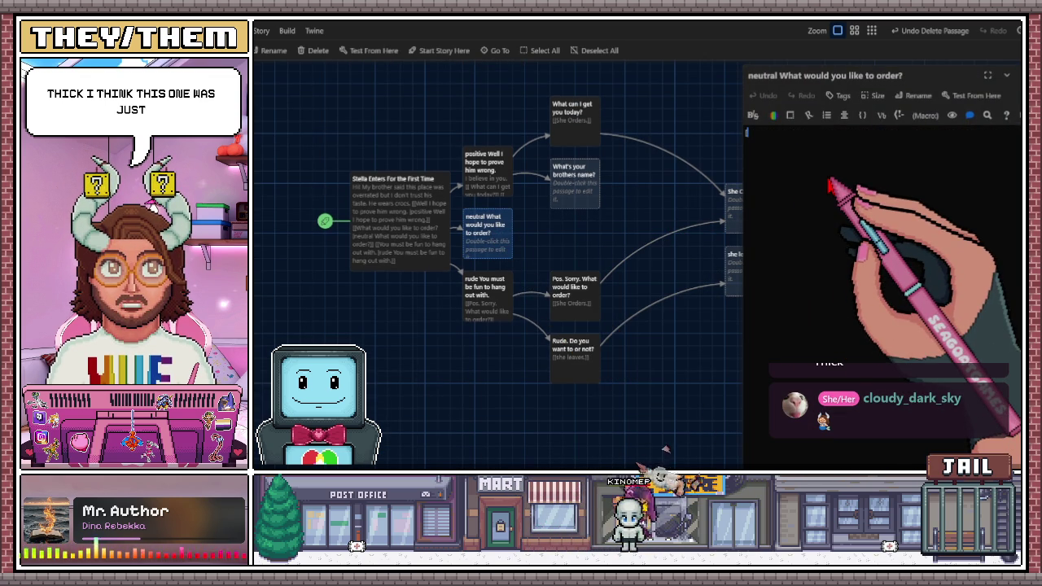
type("[[sh")
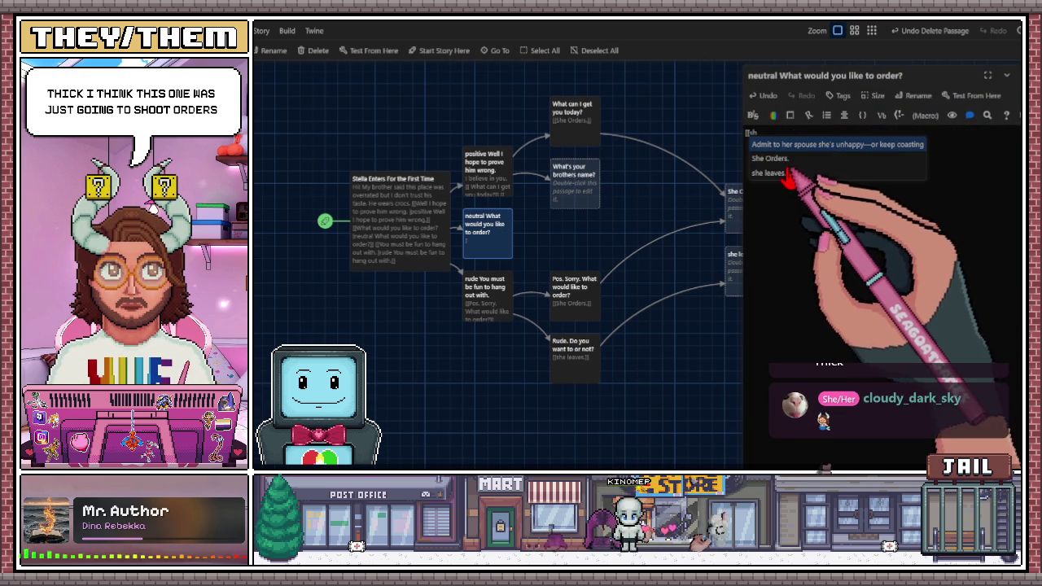
left_click(779, 162)
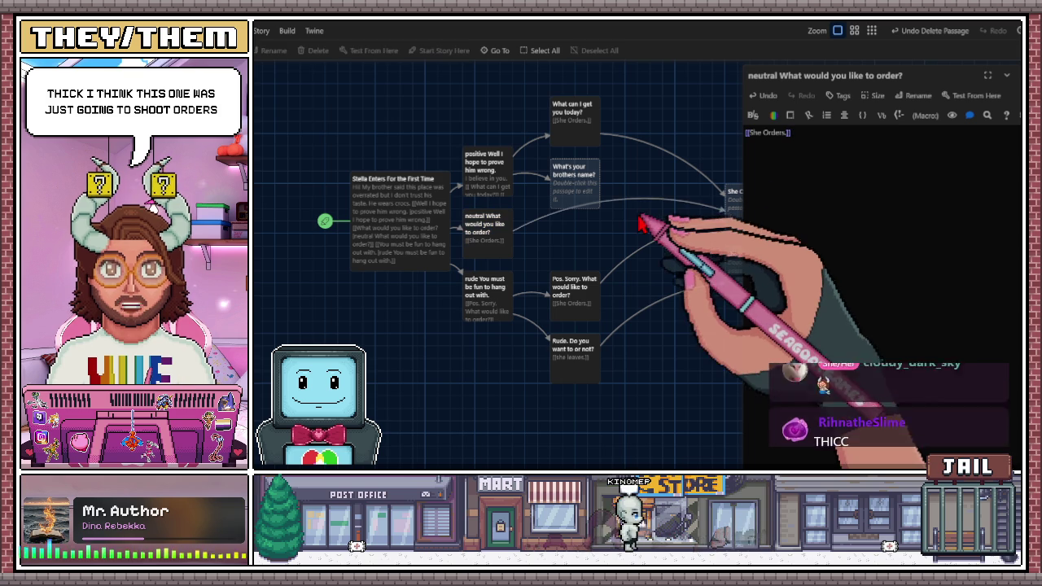
left_click(1007, 75)
mouse_move(741, 220)
left_mouse_down()
mouse_move(692, 255)
mouse_move(651, 250)
mouse_move(666, 307)
left_mouse_up()
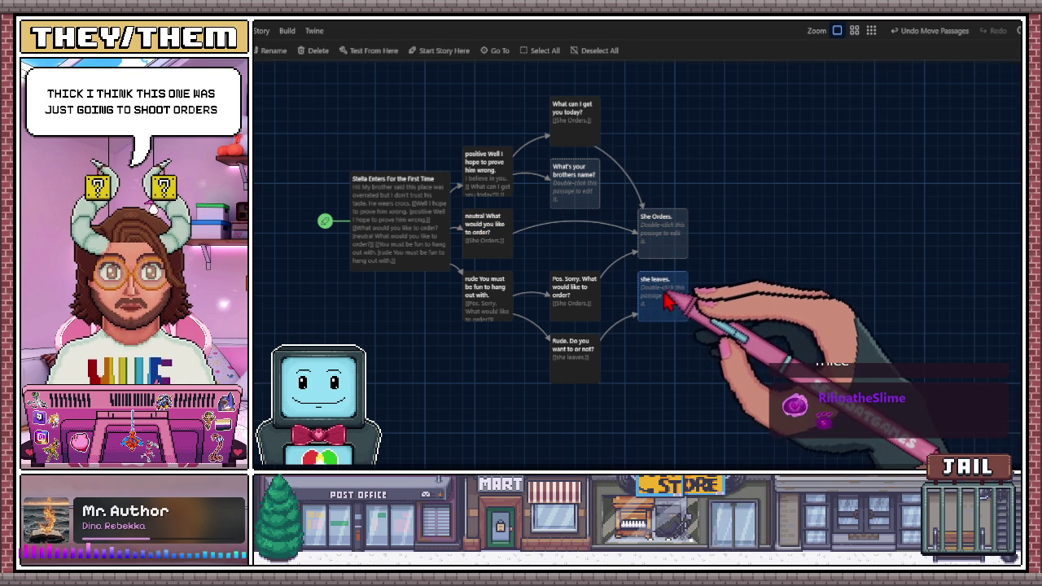
- Add an Untitled Passage positioned above She Orders., then select the opening Stella passage
scroll(647, 318, "up", 1)
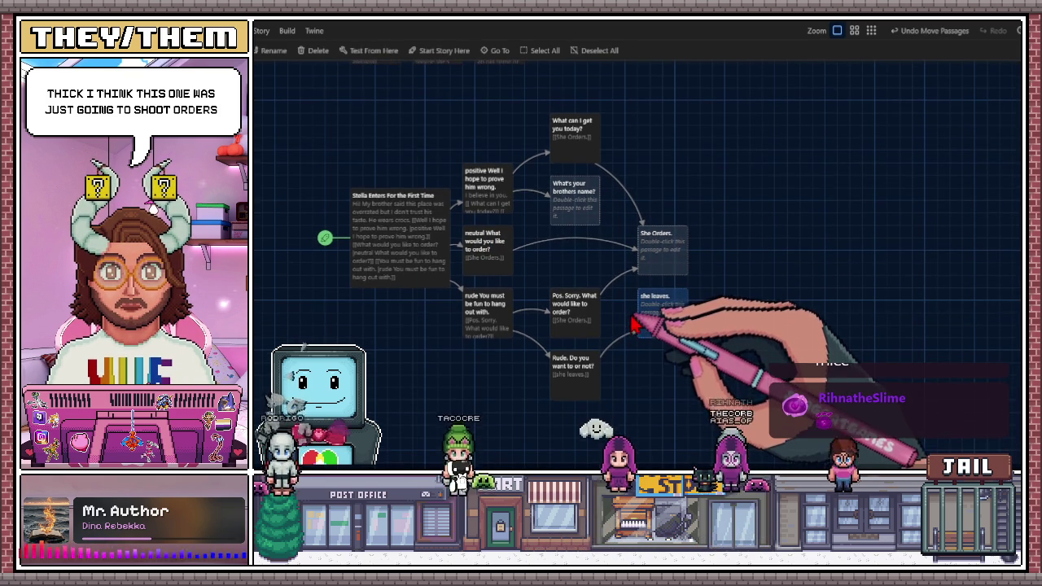
scroll(590, 299, "down", 1)
scroll(578, 301, "up", 3)
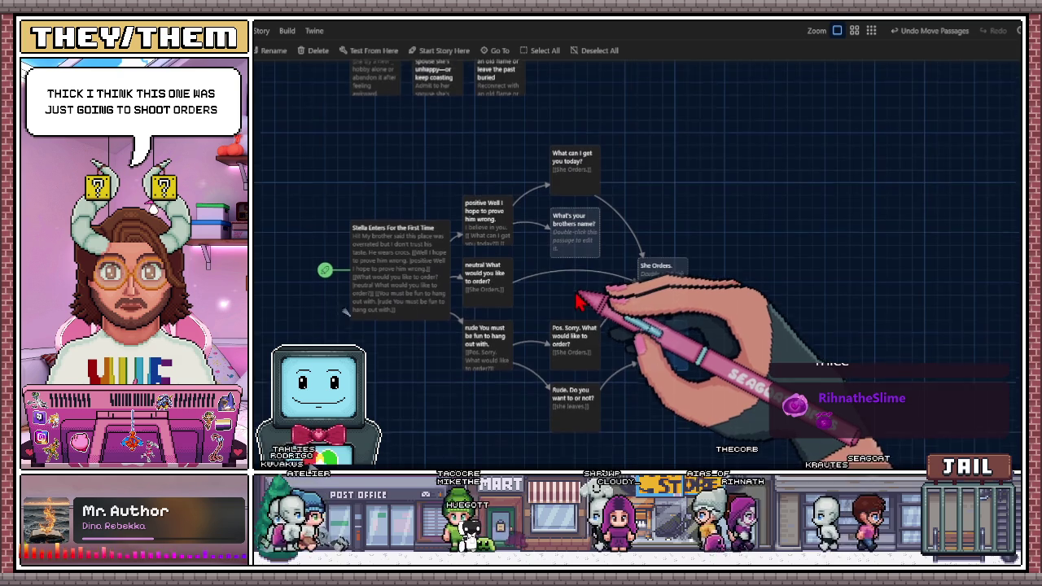
scroll(576, 302, "up", 1)
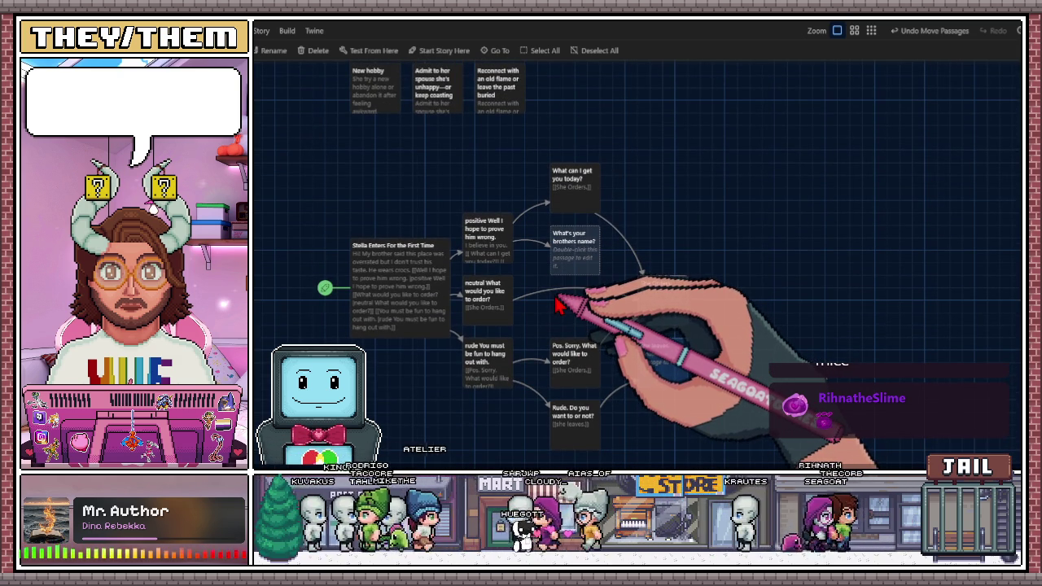
scroll(562, 303, "down", 2)
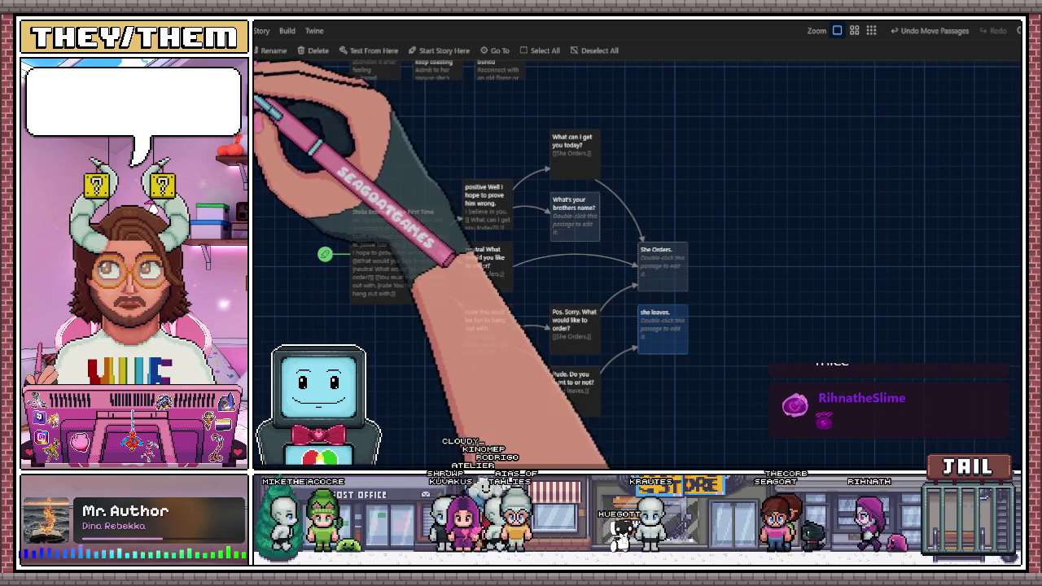
left_click(256, 51)
mouse_move(812, 185)
left_mouse_down()
mouse_move(790, 144)
mouse_move(757, 139)
mouse_move(749, 151)
left_mouse_up()
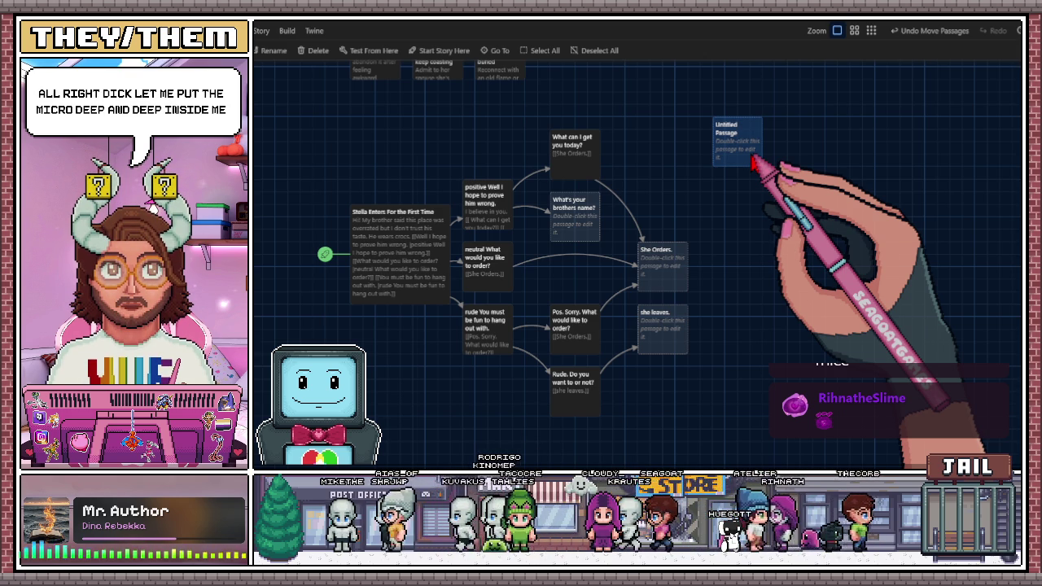
mouse_move(752, 163)
left_mouse_down()
mouse_move(749, 200)
mouse_move(755, 149)
left_mouse_up()
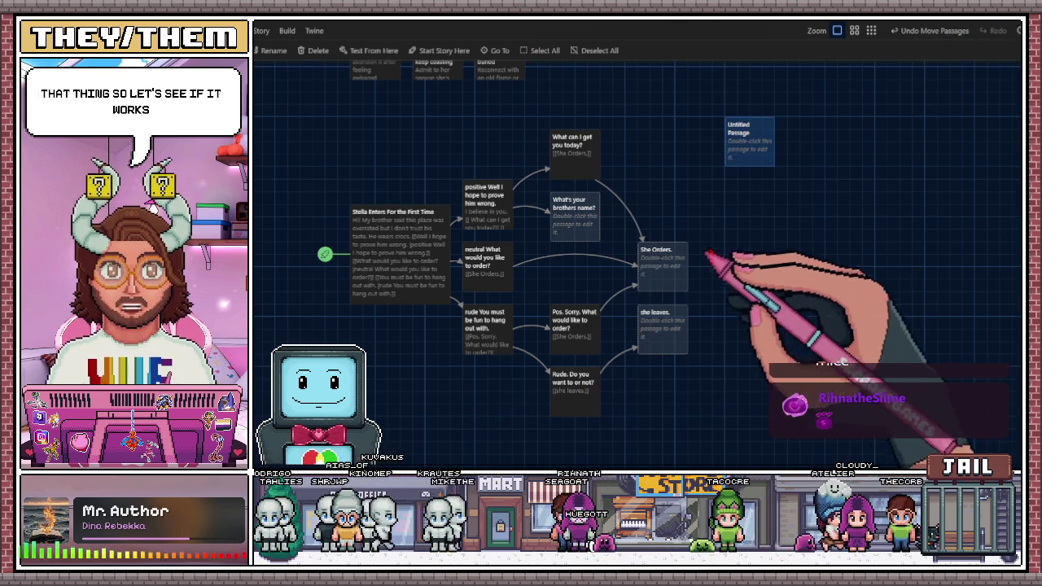
left_click(383, 279)
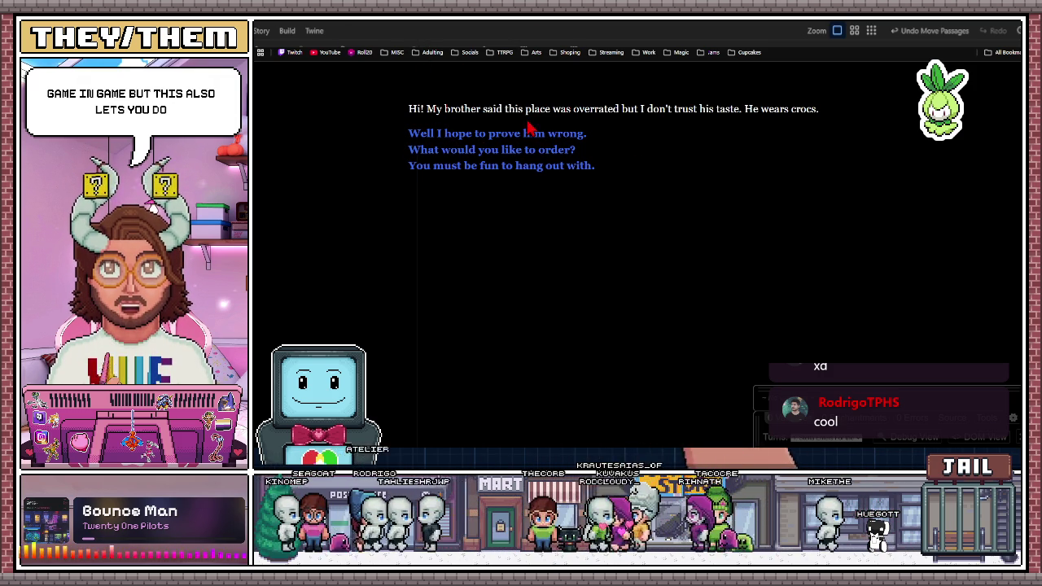
- Pick 'Well I hope to prove him wrong.' and 'What can I get you today?' to reach She Orders., then undo to Stella's opening
left_click_drag(409, 110, 860, 106)
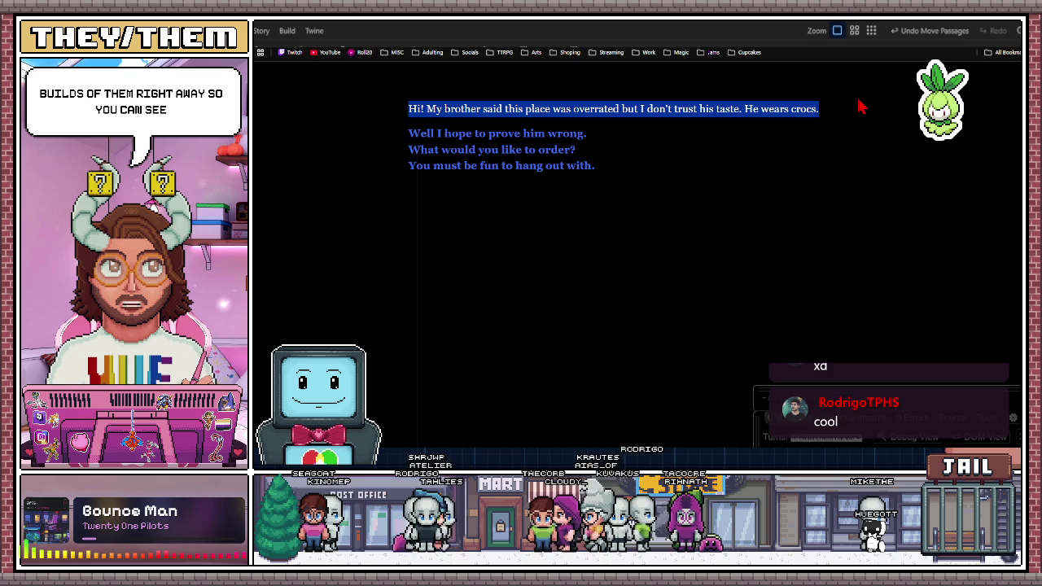
mouse_move(433, 108)
left_mouse_down()
mouse_move(418, 107)
mouse_move(790, 107)
mouse_move(854, 123)
left_mouse_up()
left_click(854, 123)
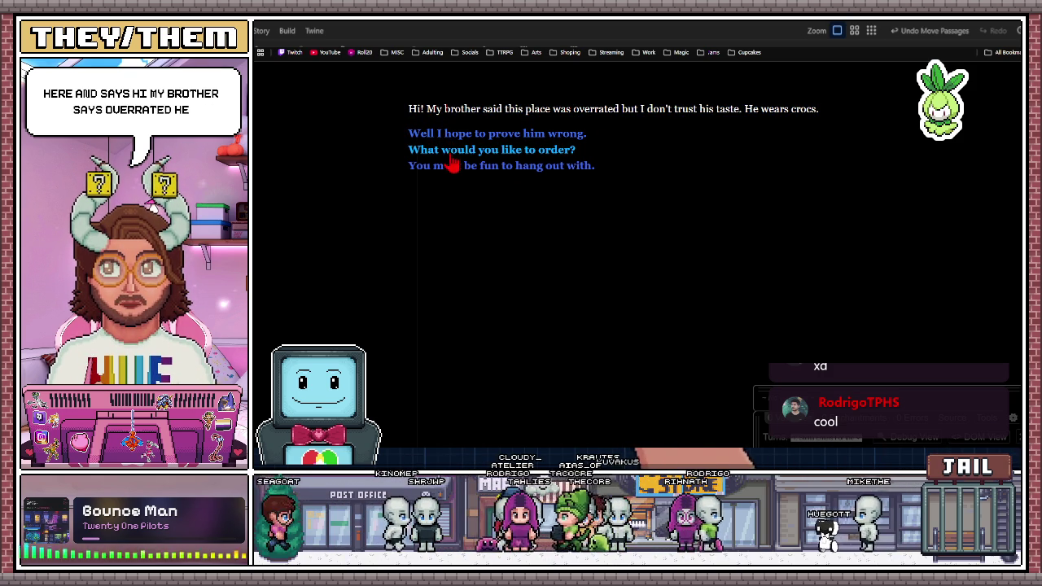
left_click(421, 137)
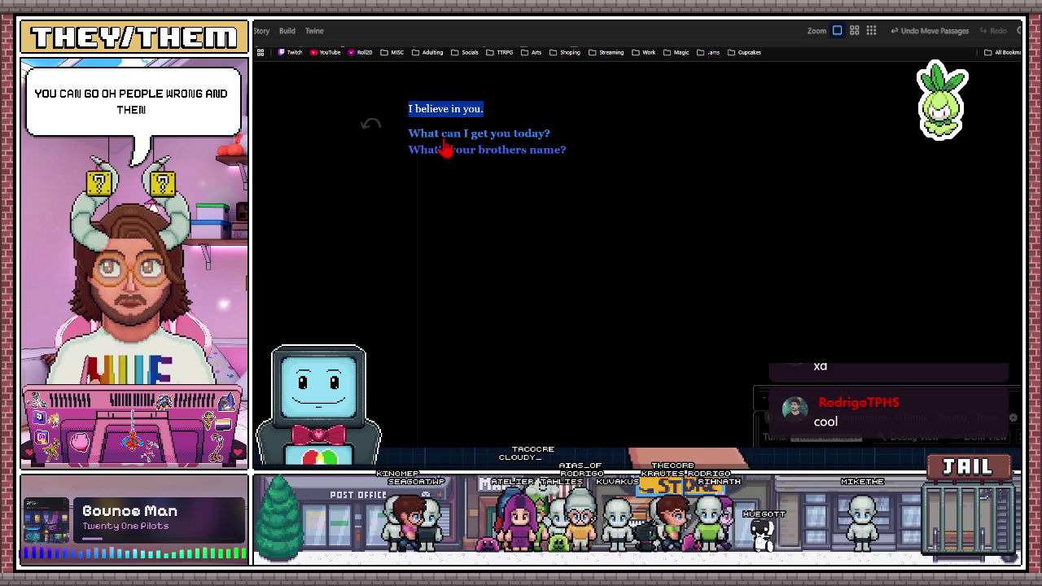
left_click(461, 135)
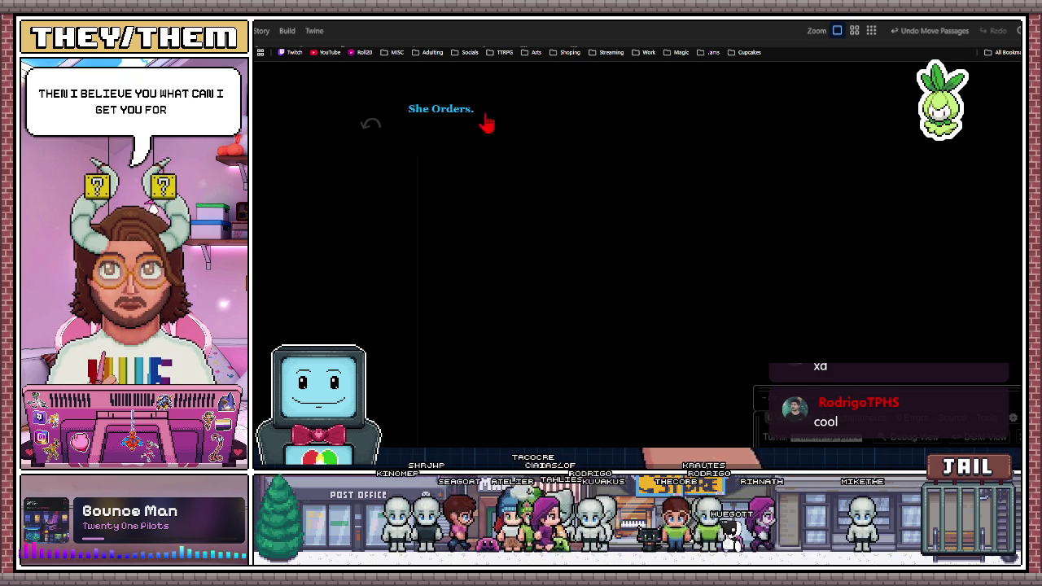
left_click(374, 135)
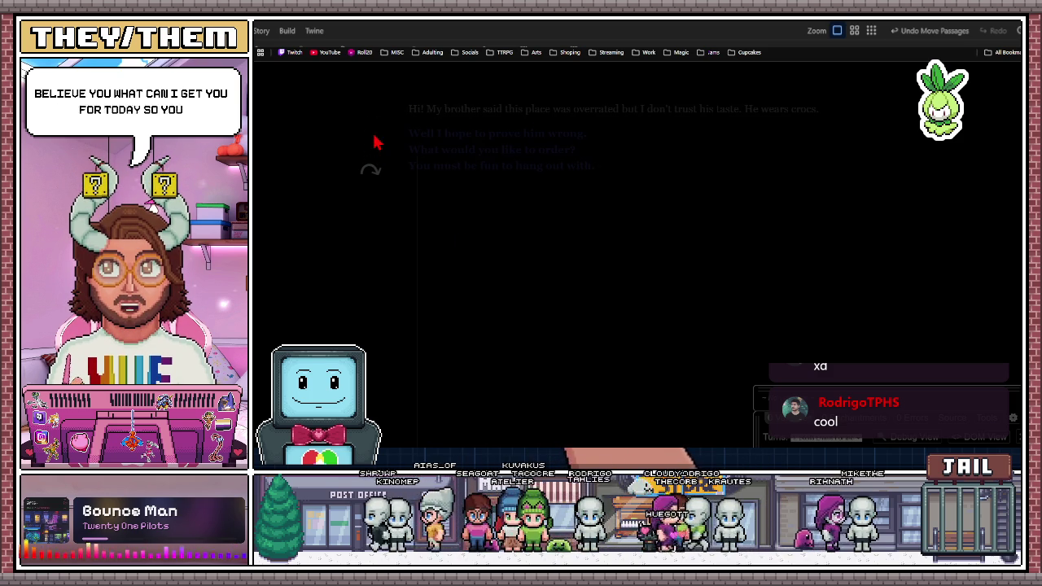